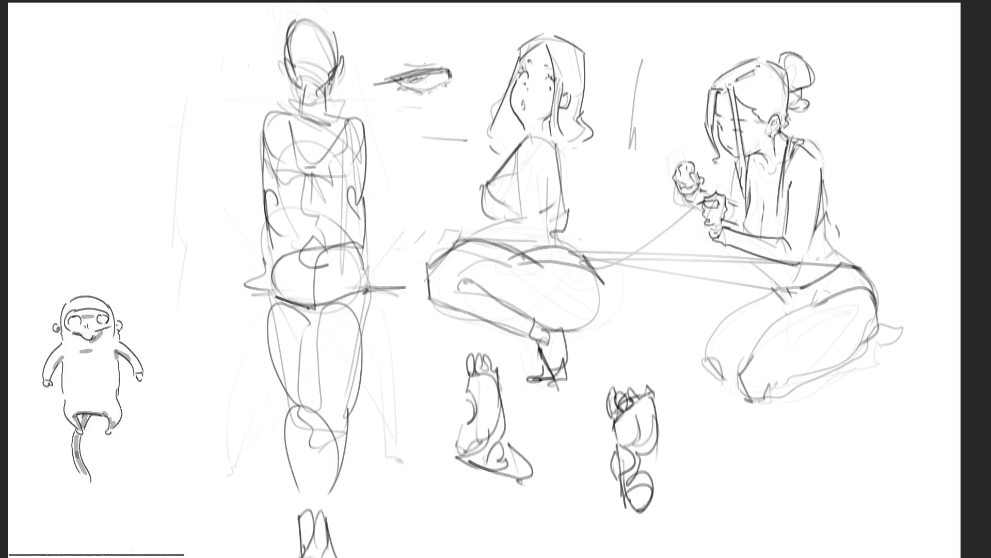
Stroke two brow arcs above the eye study, darken its upper lid and add outer-corner lines
mouse_move(385, 64)
left_mouse_down()
mouse_move(420, 45)
mouse_move(441, 62)
left_mouse_up()
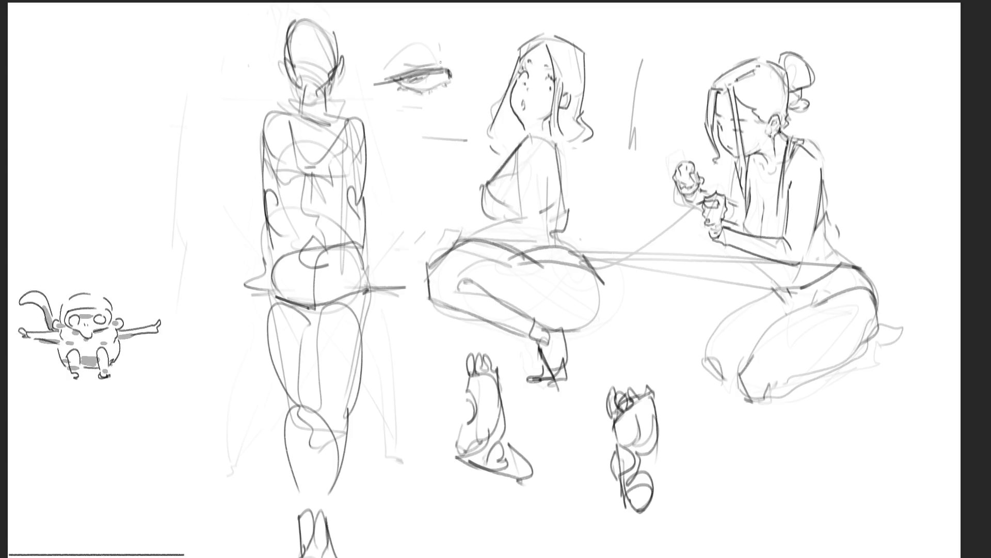
mouse_move(391, 42)
left_mouse_down()
mouse_move(374, 40)
mouse_move(453, 41)
mouse_move(445, 82)
mouse_move(435, 70)
left_mouse_up()
mouse_move(380, 85)
left_mouse_down()
mouse_move(445, 69)
mouse_move(423, 63)
left_mouse_up()
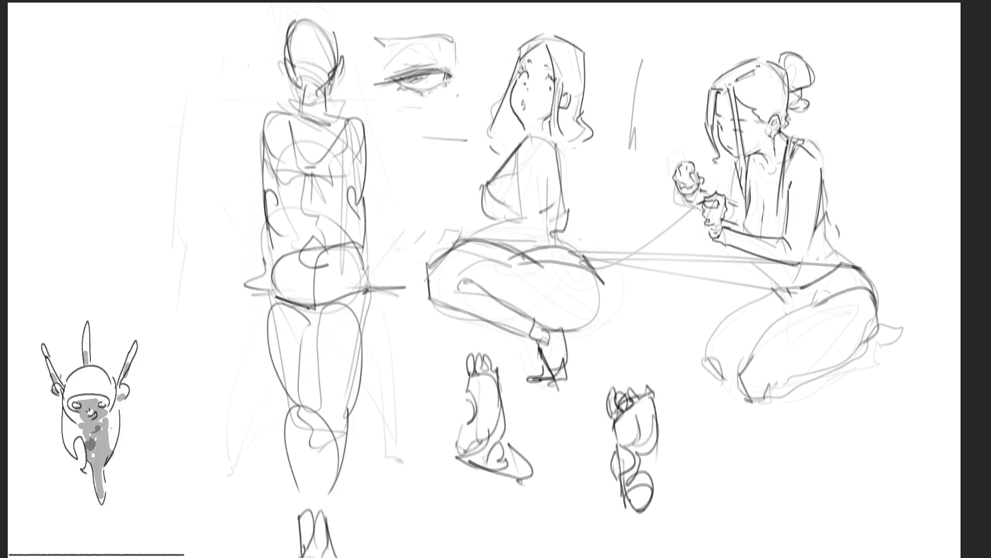
mouse_move(460, 85)
left_mouse_down()
mouse_move(443, 118)
mouse_move(407, 97)
mouse_move(445, 108)
left_mouse_up()
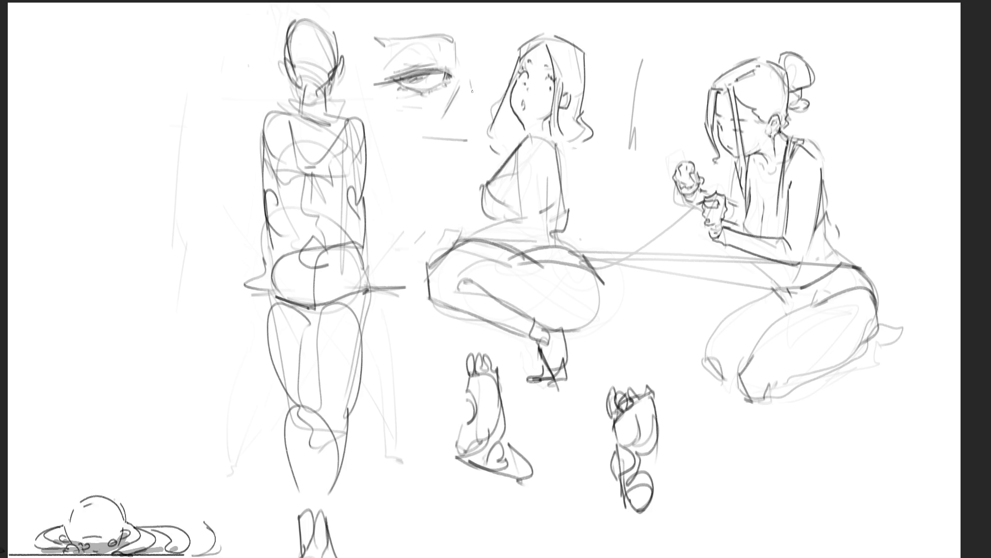
left_click_drag(480, 48, 477, 70)
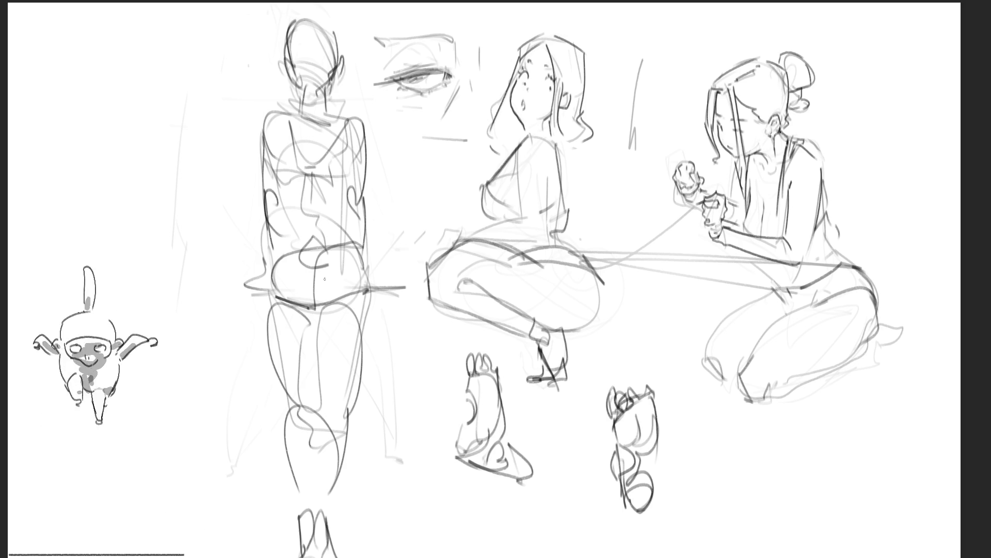
Sketch the back figure's hip line, spine and left and right torso contours
mouse_move(285, 263)
left_mouse_down()
mouse_move(305, 256)
mouse_move(313, 323)
left_mouse_up()
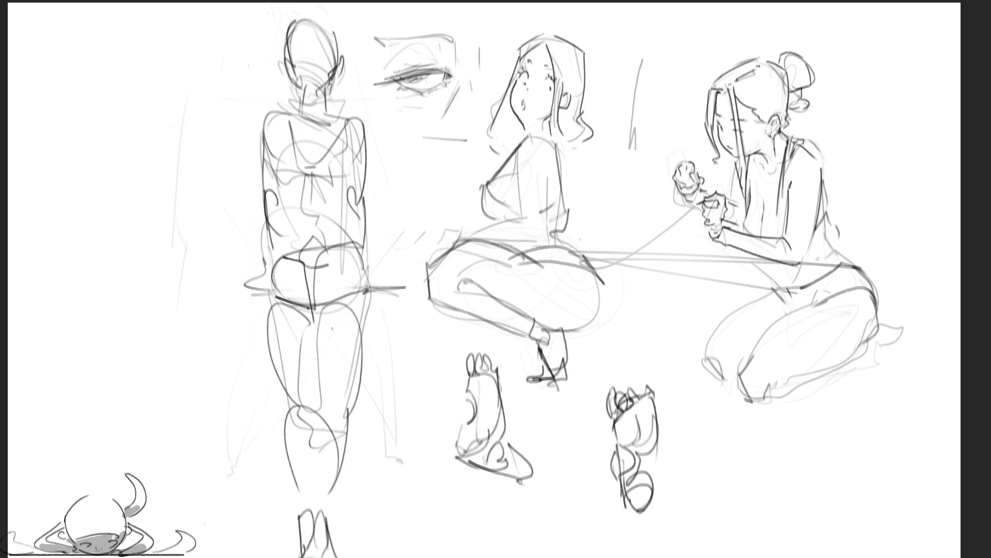
left_click_drag(331, 262, 313, 310)
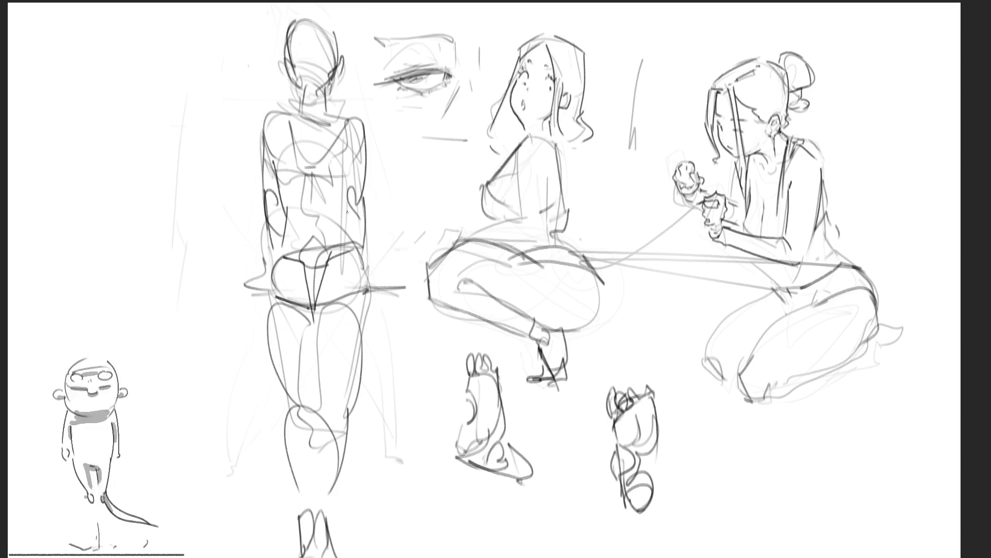
left_click_drag(344, 218, 355, 240)
left_click_drag(336, 158, 345, 219)
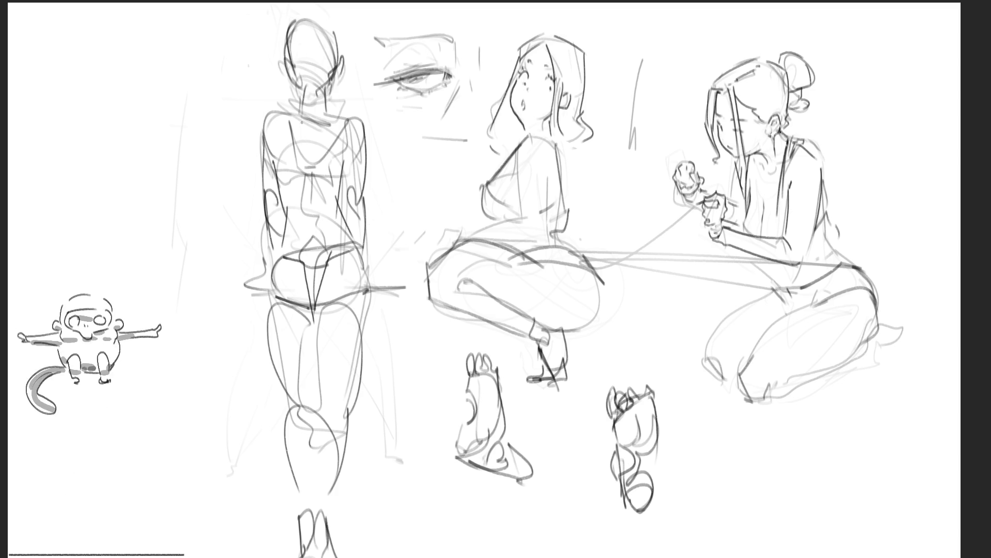
left_click_drag(297, 114, 279, 173)
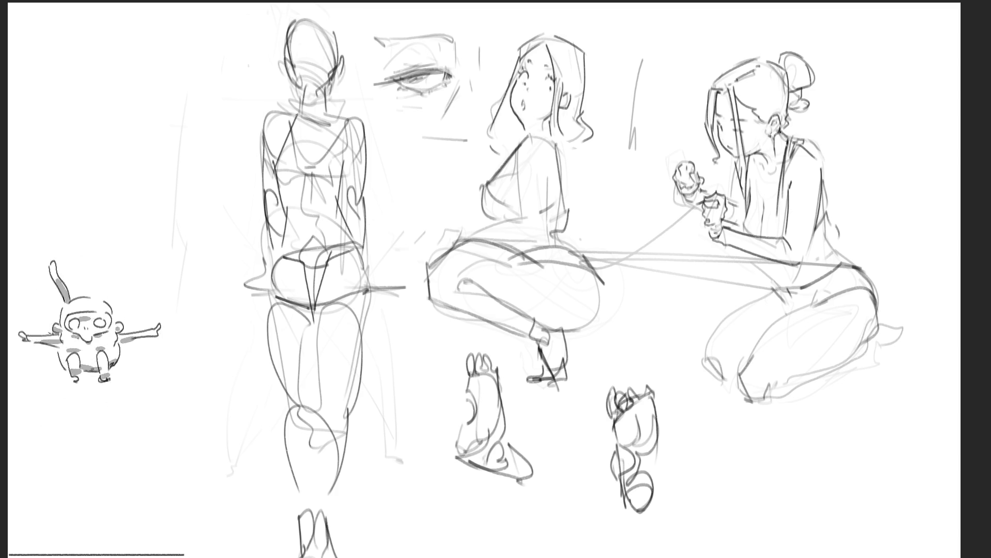
left_click_drag(296, 113, 309, 205)
mouse_move(340, 112)
left_mouse_down()
mouse_move(331, 137)
mouse_move(338, 189)
left_mouse_up()
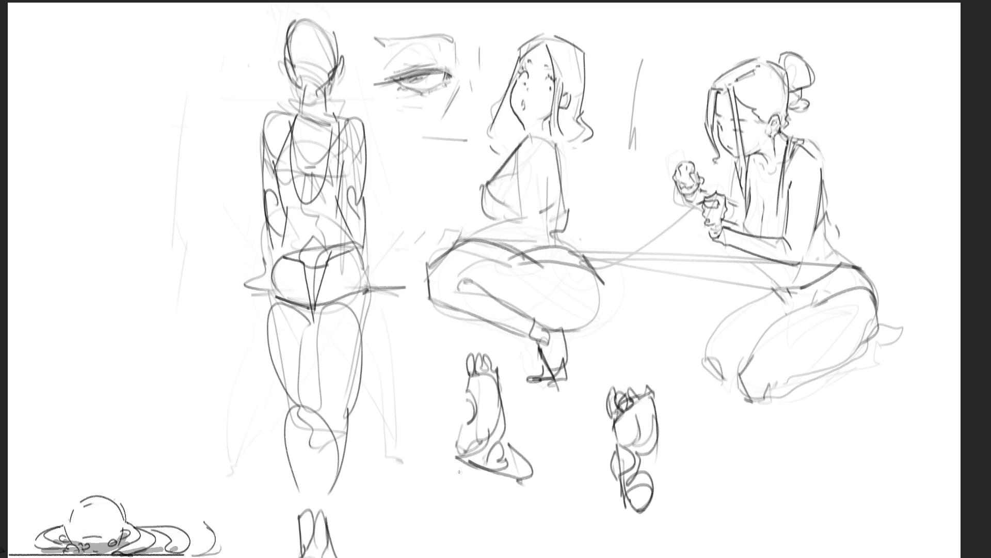
Draw the shorts' waistband and shape the shorts over the hips with a lower edge
mouse_move(273, 253)
left_mouse_down()
mouse_move(356, 237)
mouse_move(371, 328)
mouse_move(341, 323)
mouse_move(378, 291)
mouse_move(338, 321)
mouse_move(326, 308)
mouse_move(371, 285)
left_mouse_up()
left_click_drag(322, 306, 314, 331)
left_click_drag(319, 316, 288, 304)
left_click_drag(301, 310, 342, 306)
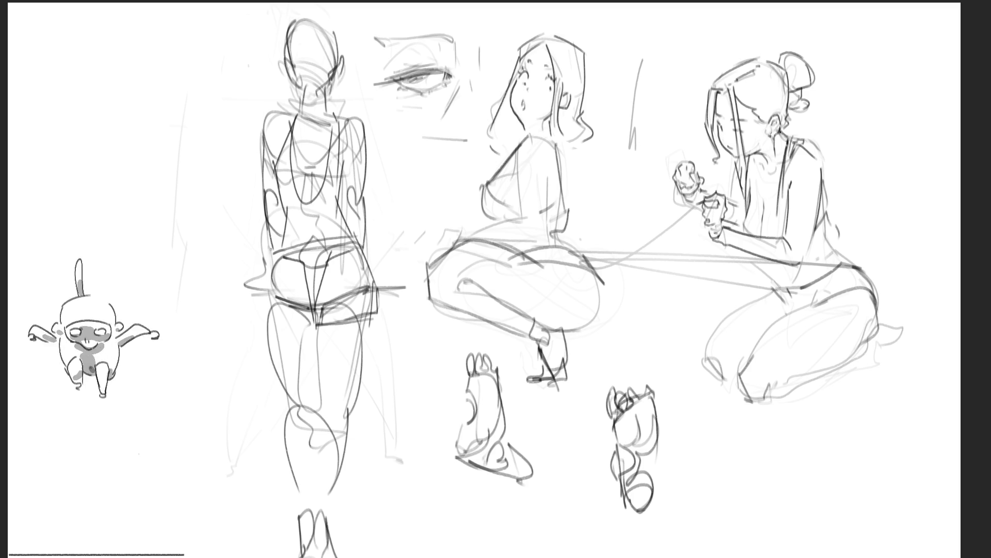
mouse_move(270, 247)
left_mouse_down()
mouse_move(265, 304)
mouse_move(313, 328)
left_mouse_up()
left_click_drag(254, 316, 323, 331)
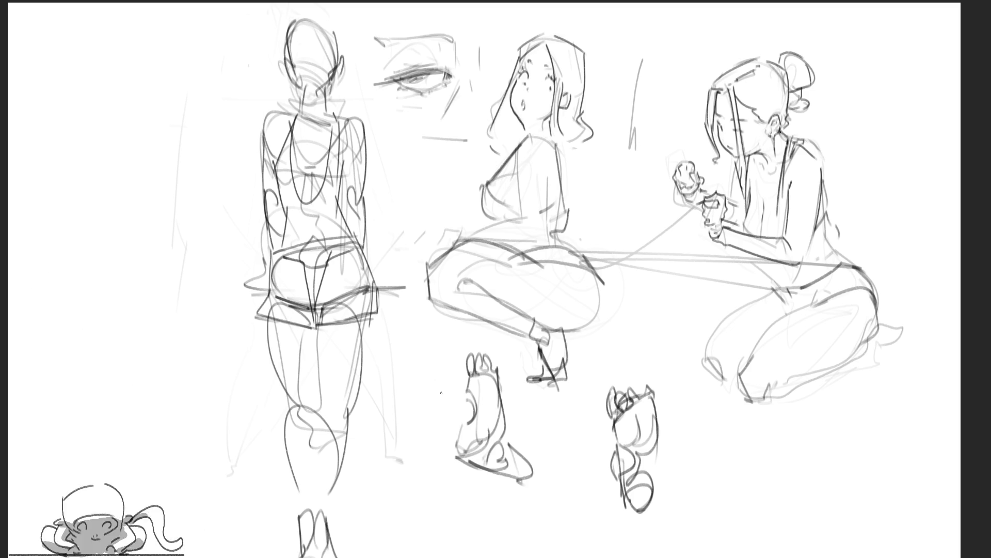
Rough in the back figure's head with a few pencil strokes
mouse_move(326, 9)
left_mouse_down()
mouse_move(330, 26)
mouse_move(304, 42)
left_mouse_up()
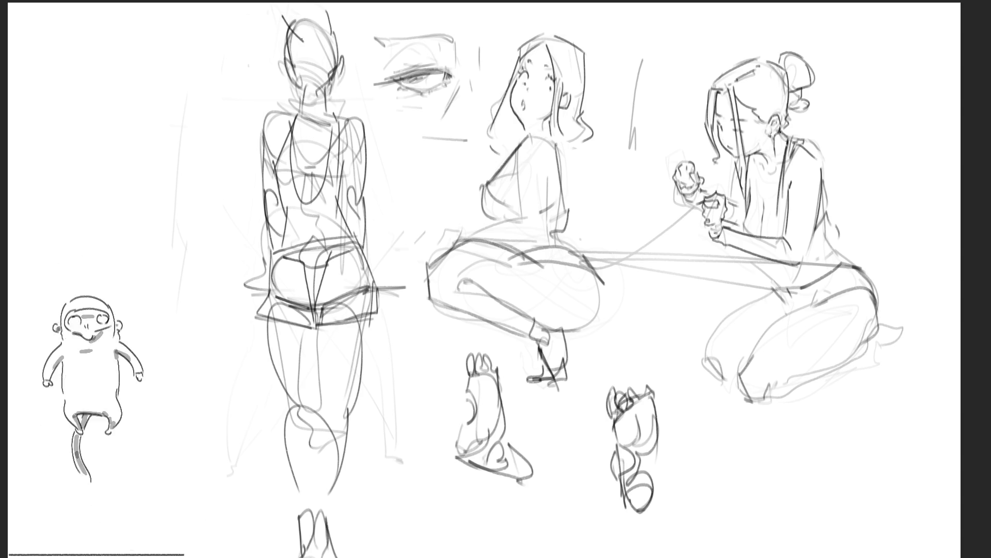
left_click_drag(289, 3, 307, 42)
mouse_move(317, 3)
left_mouse_down()
mouse_move(329, 26)
mouse_move(310, 42)
left_mouse_up()
mouse_move(312, 43)
left_mouse_down()
mouse_move(321, 38)
mouse_move(300, 50)
left_mouse_up()
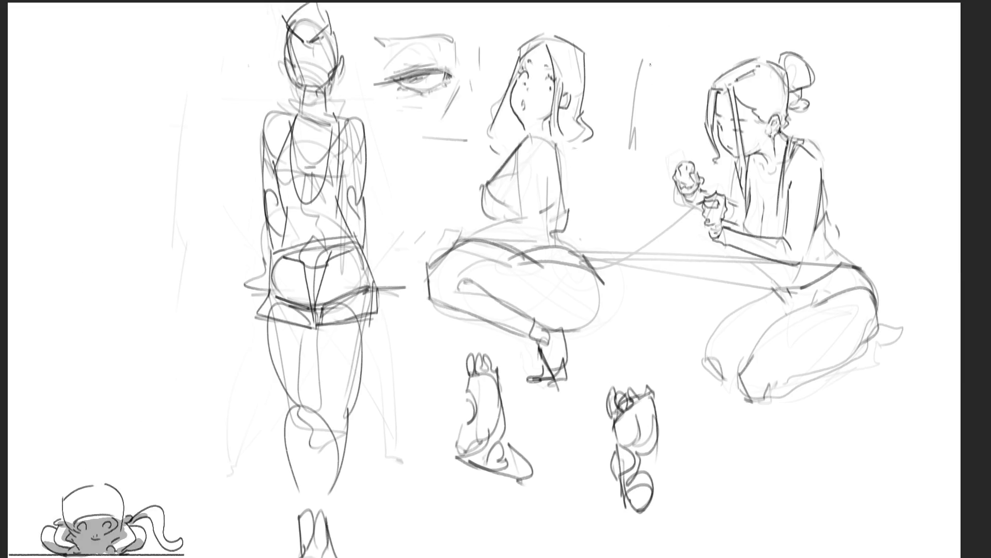
Draw a zigzag stroke beside the crouching girl, then undo it
left_click_drag(645, 49, 659, 97)
left_click_drag(645, 50, 634, 147)
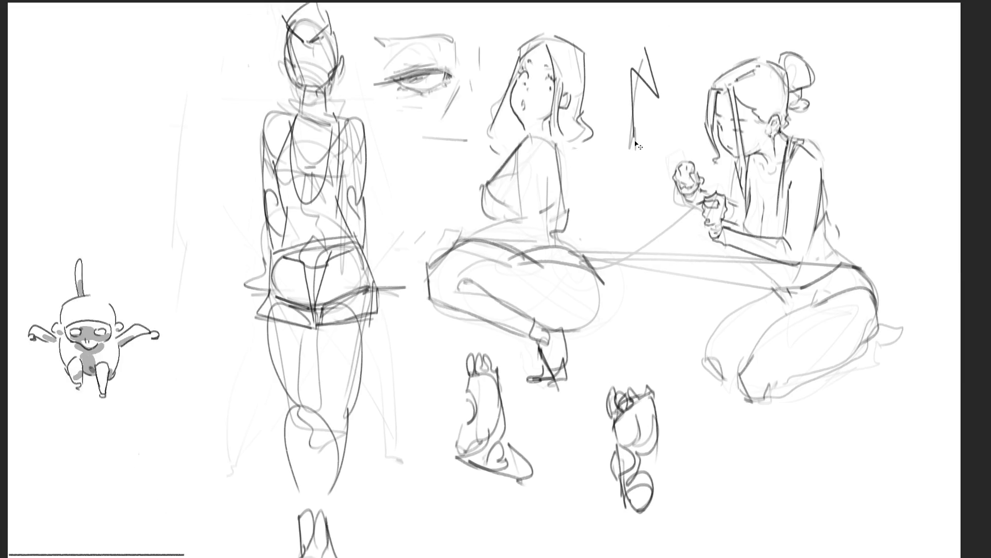
key("ctrl+z")
key("ctrl+z")
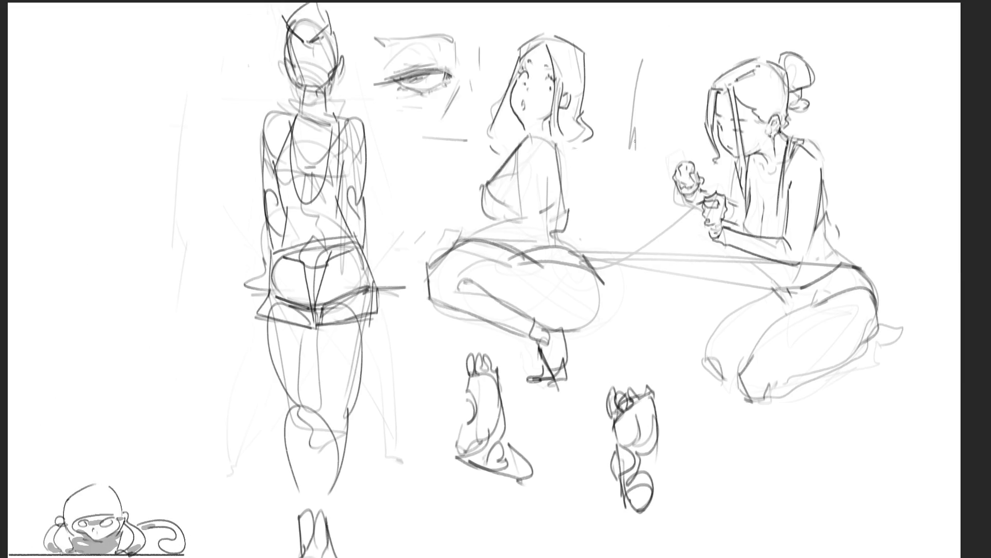
Pencil a foot outline with toe curls and a bottom edge above the gap
mouse_move(640, 61)
left_mouse_down()
mouse_move(669, 52)
mouse_move(678, 92)
mouse_move(662, 140)
left_mouse_up()
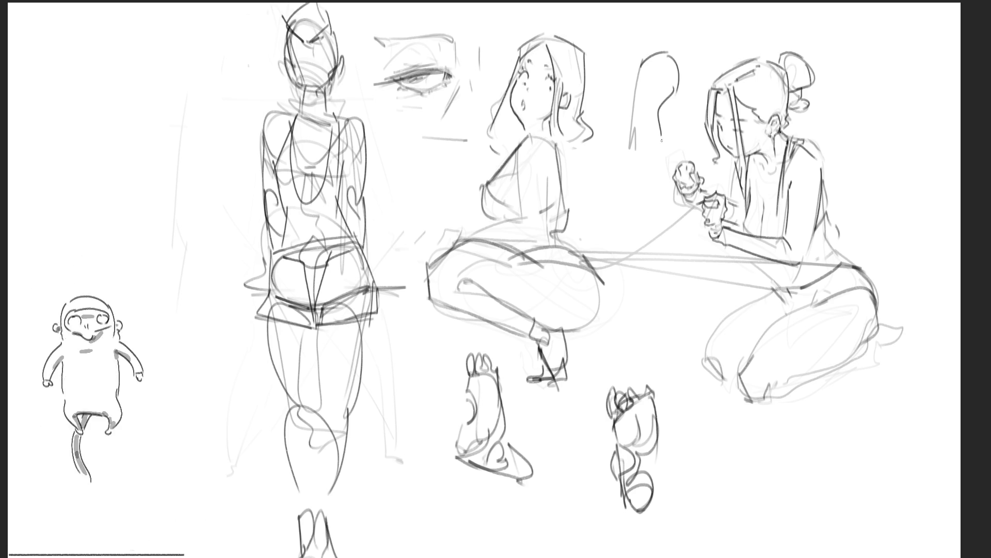
mouse_move(640, 77)
left_mouse_down()
mouse_move(651, 154)
mouse_move(663, 135)
left_mouse_up()
left_click_drag(671, 52, 684, 46)
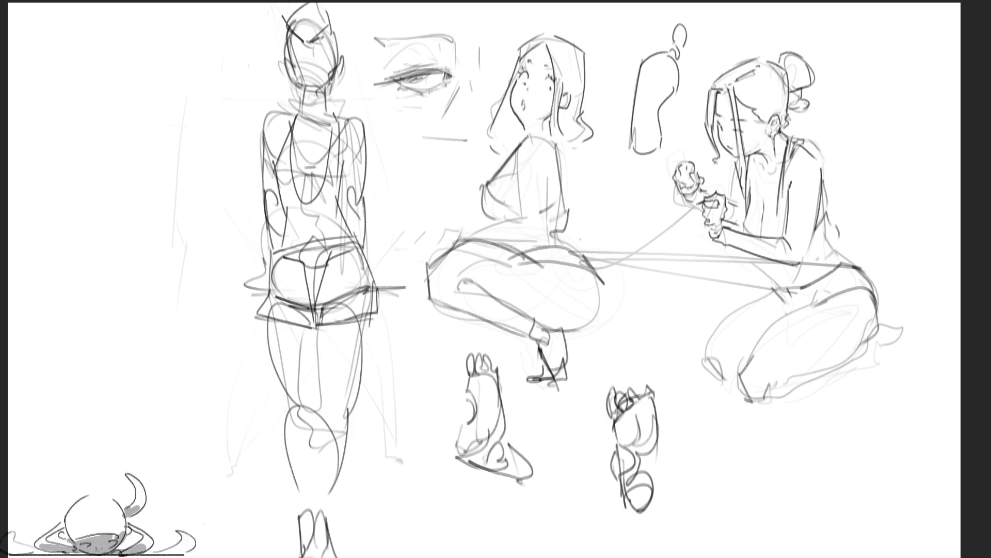
mouse_move(669, 31)
left_mouse_down()
mouse_move(648, 52)
mouse_move(666, 48)
mouse_move(684, 62)
mouse_move(694, 138)
left_mouse_up()
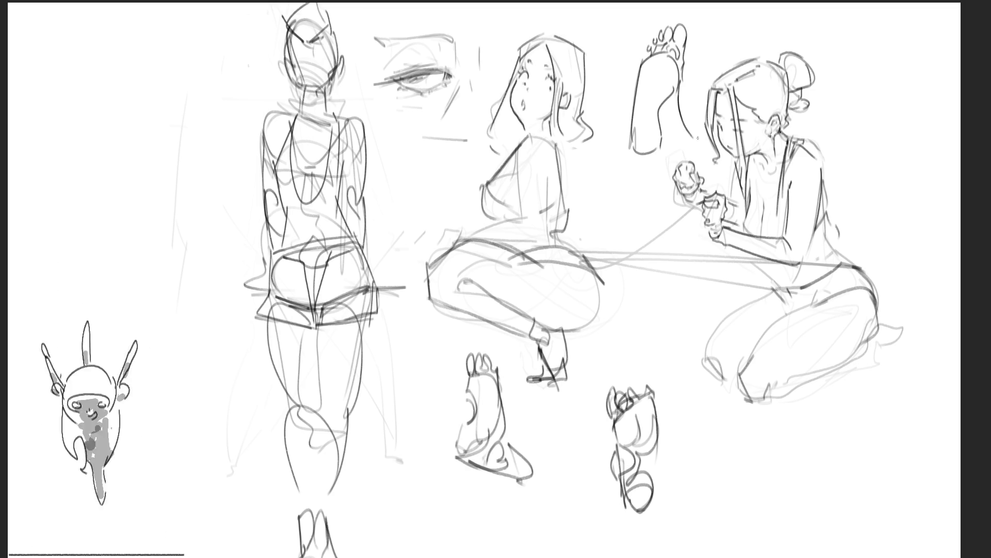
mouse_move(630, 142)
left_mouse_down()
mouse_move(648, 160)
mouse_move(696, 150)
left_mouse_up()
Undo a curved stroke near the foot and draw a long curve near the crouching girl
mouse_move(622, 339)
left_mouse_down()
mouse_move(587, 235)
mouse_move(601, 179)
left_mouse_up()
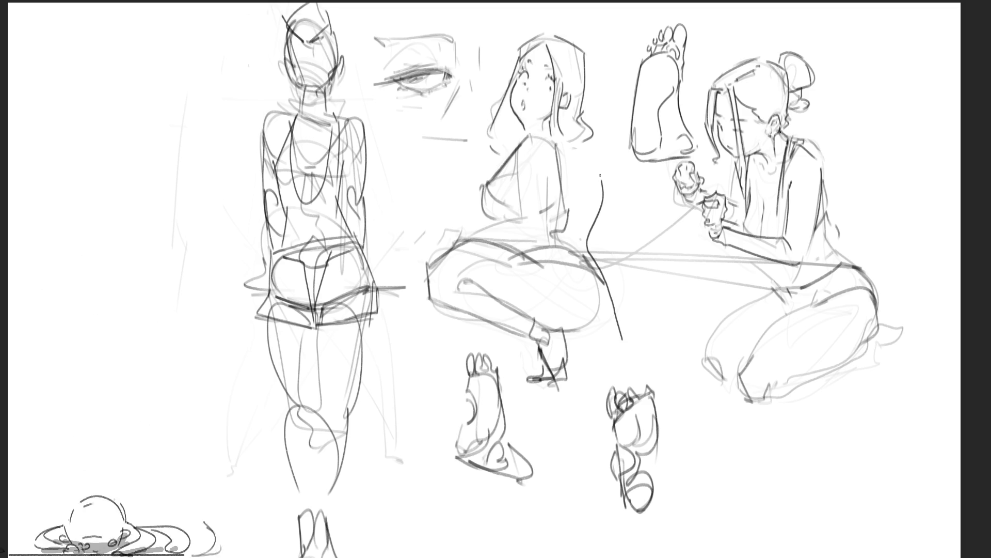
key("ctrl+z")
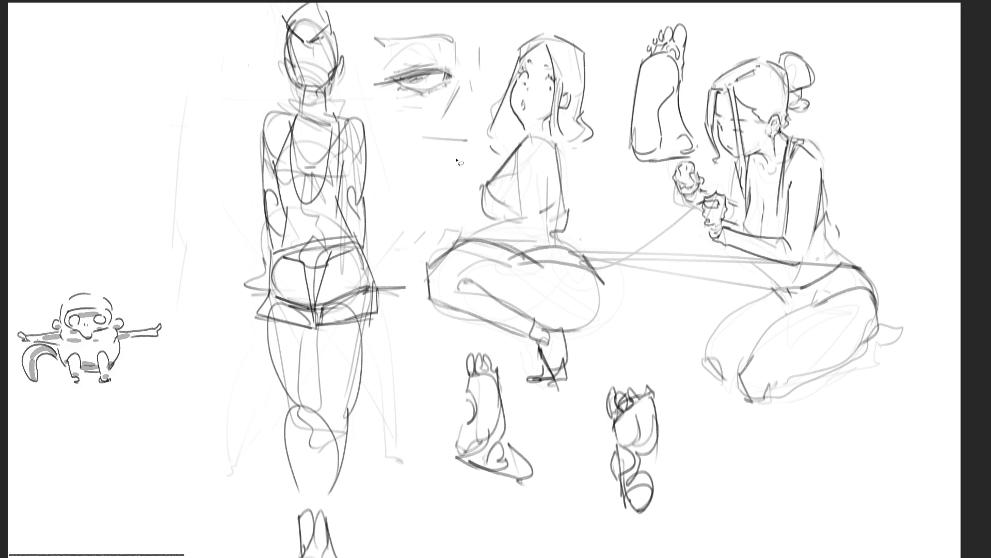
mouse_move(458, 160)
left_mouse_down()
mouse_move(480, 109)
mouse_move(570, 4)
mouse_move(614, 199)
mouse_move(589, 247)
mouse_move(608, 320)
mouse_move(590, 371)
mouse_move(537, 401)
mouse_move(426, 215)
left_mouse_up()
Lasso the crouching girl, then skew, stretch, move and rotate her counterclockwise, and commit
mouse_move(563, 5)
left_mouse_down()
mouse_move(493, 49)
mouse_move(426, 215)
mouse_move(568, 4)
mouse_move(640, 17)
left_mouse_up()
key("ctrl+t")
left_click_drag(411, 4, 397, 11)
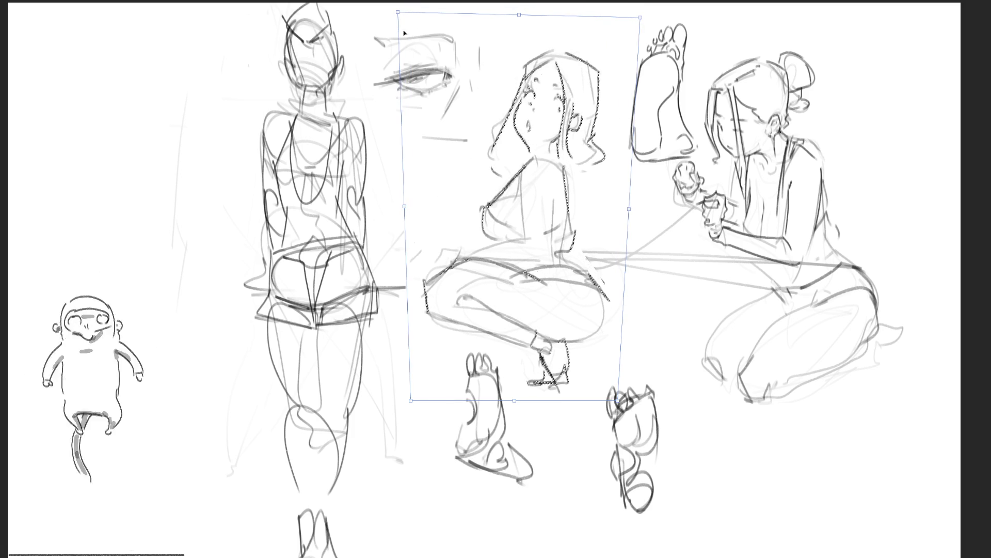
left_click_drag(411, 400, 420, 464)
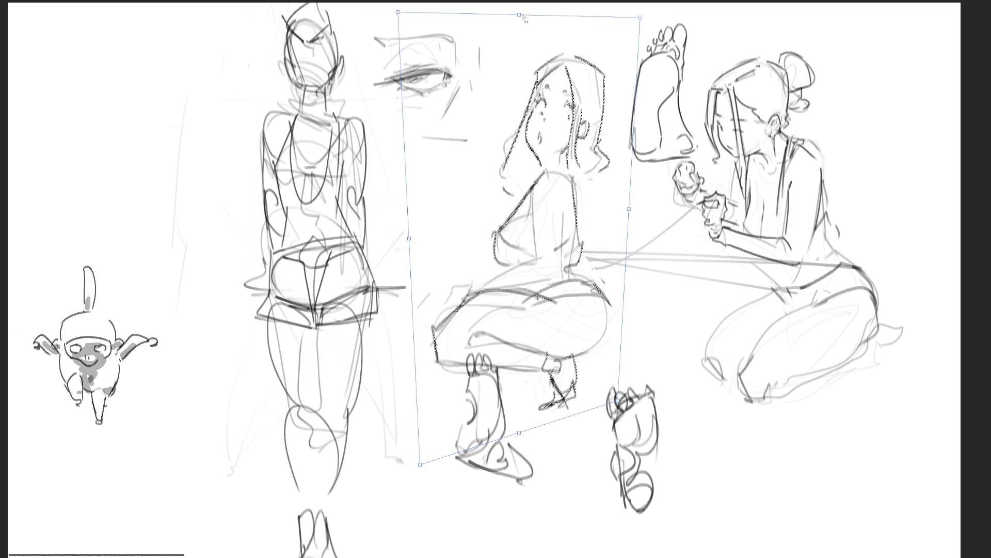
left_click_drag(568, 15, 534, 14)
left_click_drag(480, 196, 506, 232)
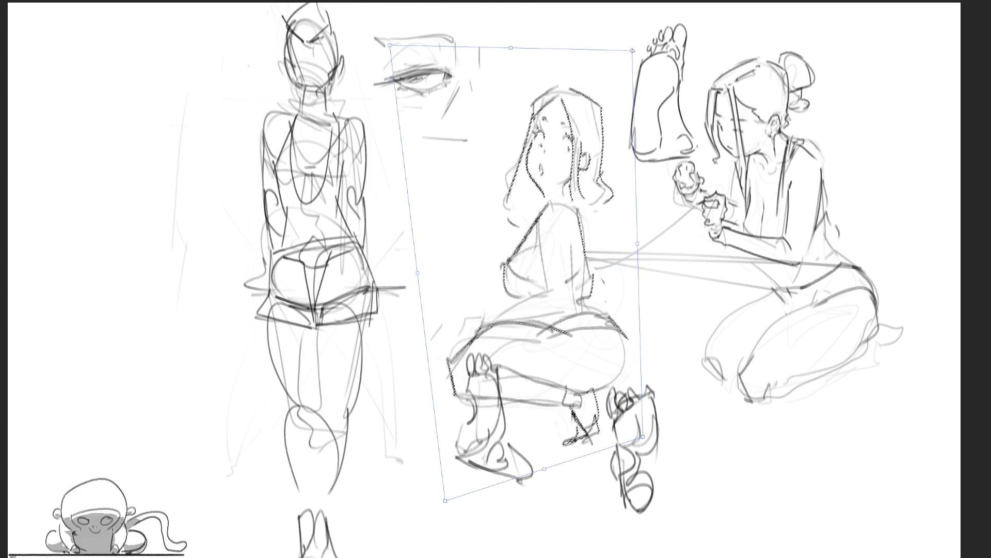
mouse_move(632, 50)
left_mouse_down()
mouse_move(654, 28)
mouse_move(862, 89)
mouse_move(846, 32)
left_mouse_up()
mouse_move(621, 168)
left_mouse_down()
mouse_move(568, 113)
mouse_move(589, 146)
left_mouse_up()
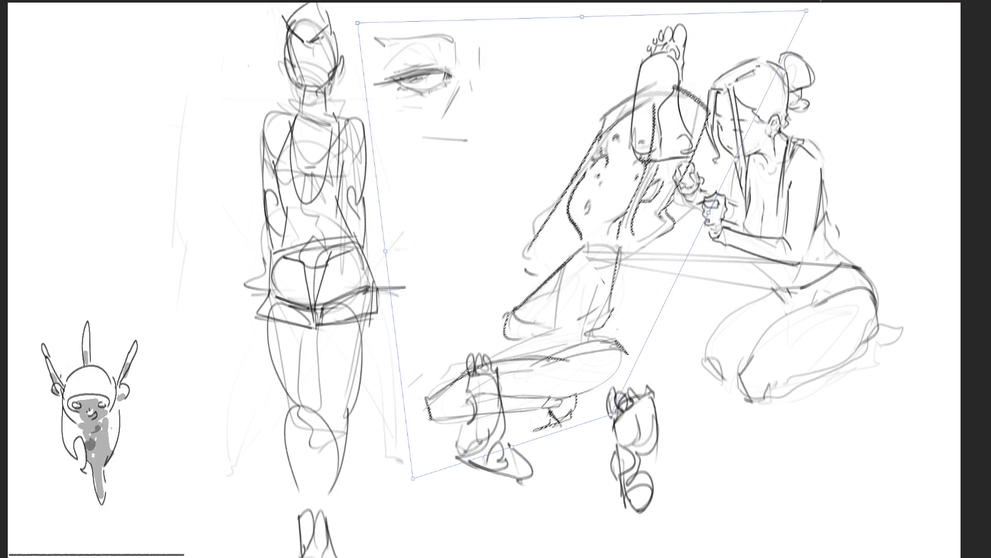
mouse_move(682, 118)
left_mouse_down()
mouse_move(647, 35)
mouse_move(618, 39)
left_mouse_up()
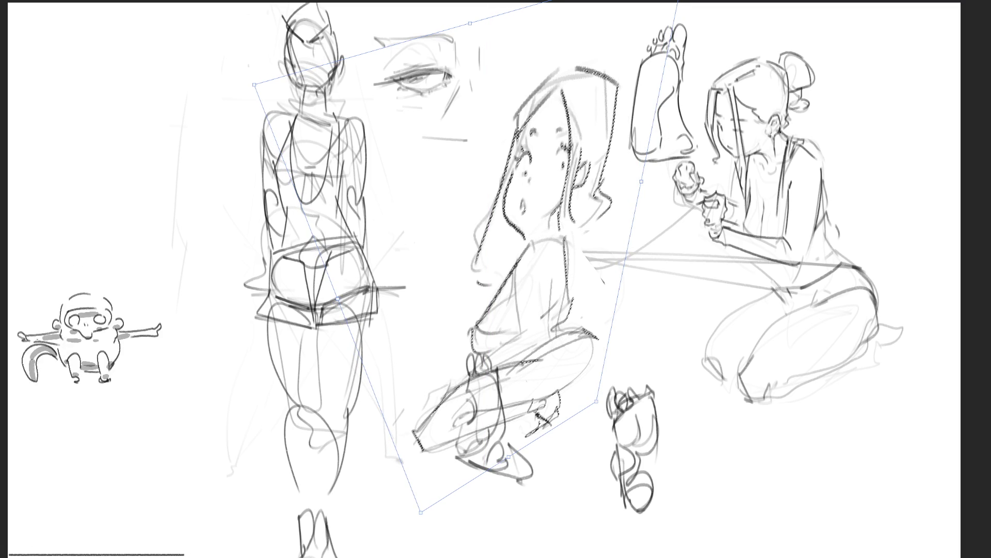
key("Return")
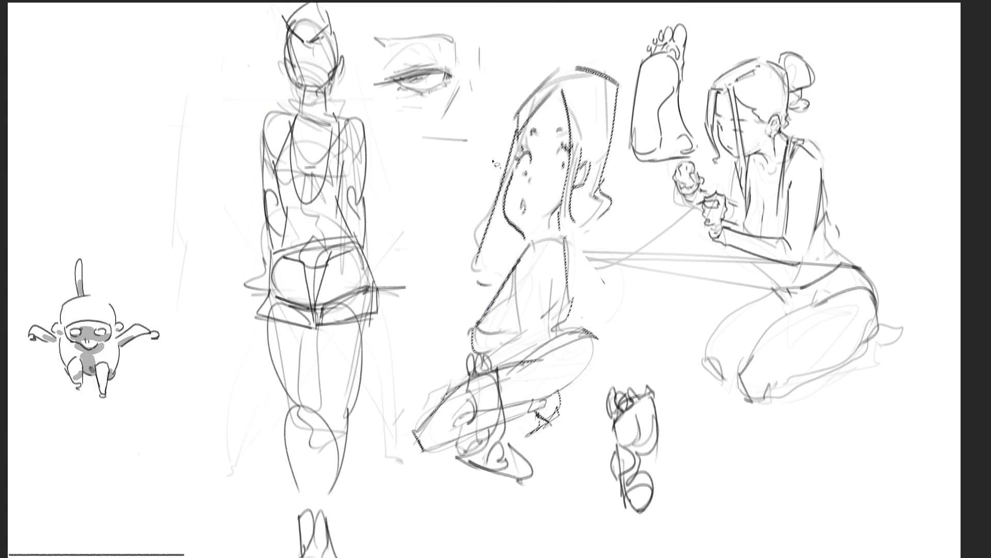
Clear the selection, lasso around the girl's head and enter free transform on it
key("b")
key("ctrl+d")
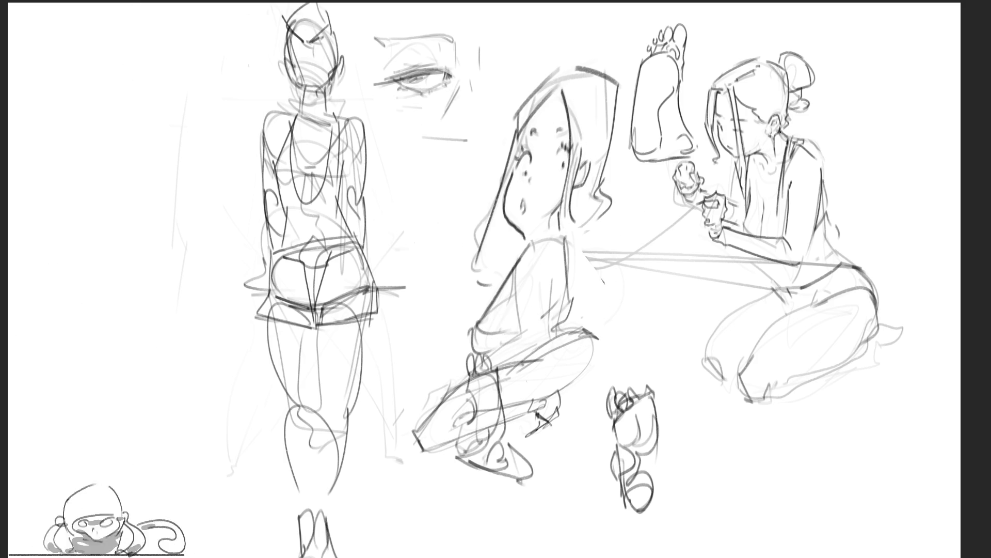
mouse_move(520, 37)
left_mouse_down()
mouse_move(461, 200)
mouse_move(457, 310)
mouse_move(526, 251)
left_mouse_up()
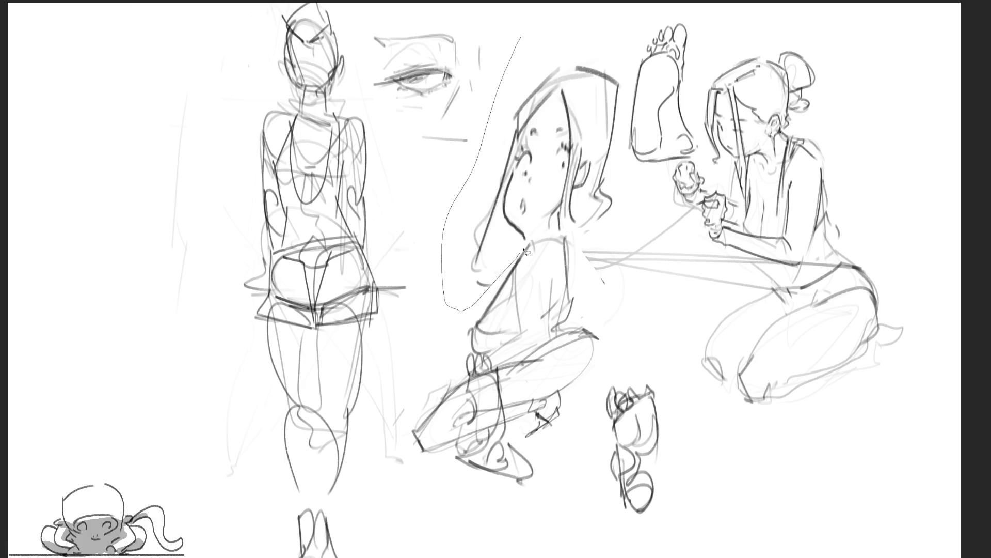
mouse_move(618, 231)
left_mouse_down()
mouse_move(639, 68)
mouse_move(560, 30)
mouse_move(512, 27)
left_mouse_up()
key("ctrl+t")
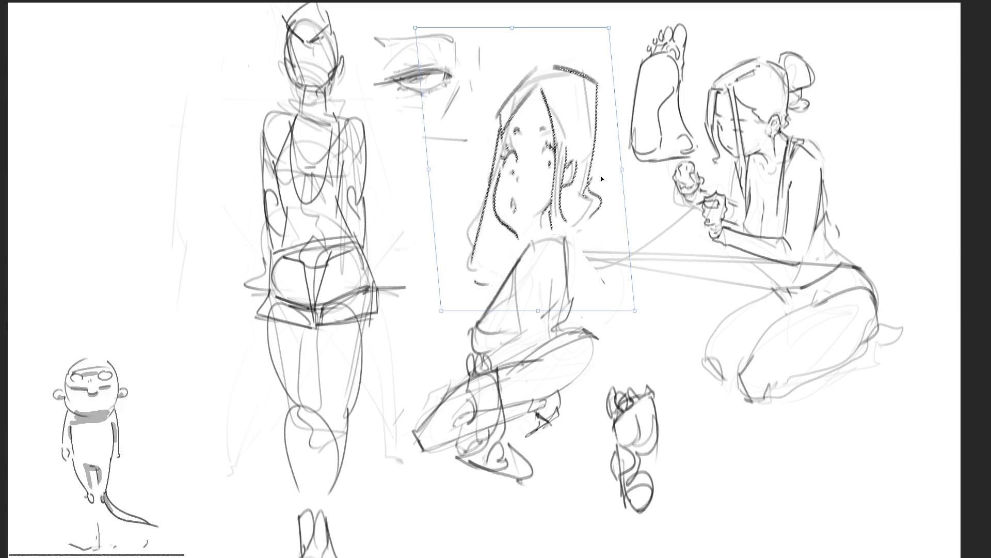
Commit the free transform on the girl's narrowed, upright head
key("Return")
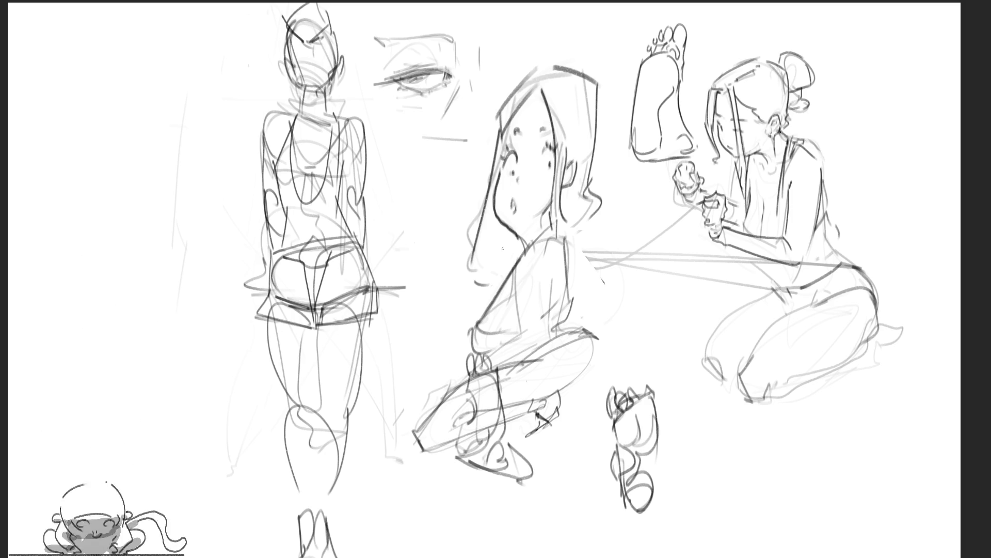
Sketch the seated girl's back, torso and arm contours with the pencil
left_click_drag(502, 248, 494, 309)
mouse_move(556, 242)
left_mouse_down()
mouse_move(598, 253)
mouse_move(568, 369)
mouse_move(611, 395)
left_mouse_up()
left_click_drag(609, 359, 609, 440)
left_click_drag(566, 351, 581, 449)
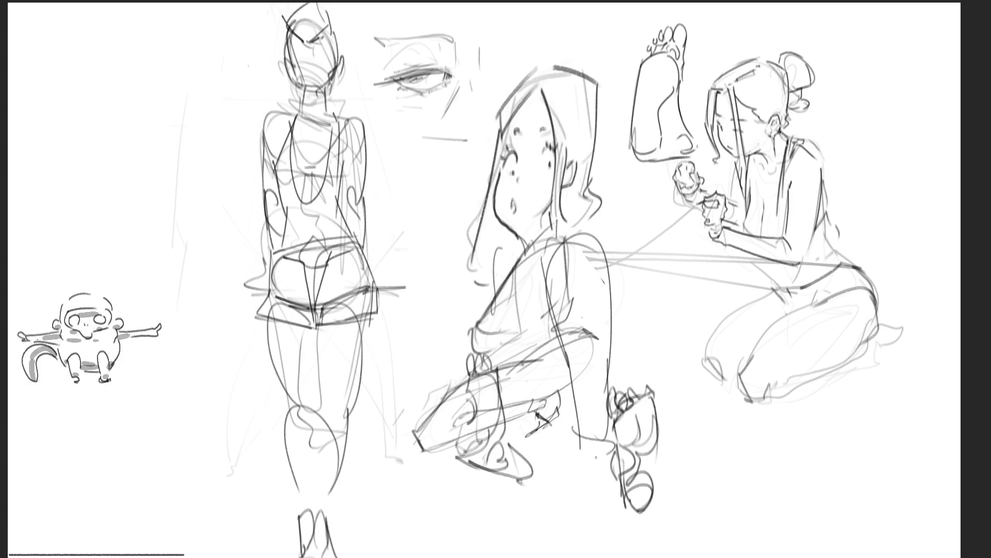
mouse_move(524, 249)
left_mouse_down()
mouse_move(472, 338)
mouse_move(514, 363)
mouse_move(550, 348)
left_mouse_up()
left_click_drag(544, 273, 560, 371)
left_click_drag(469, 336, 452, 420)
mouse_move(466, 342)
left_mouse_down()
mouse_move(460, 358)
mouse_move(498, 430)
left_mouse_up()
mouse_move(459, 352)
left_mouse_down()
mouse_move(496, 429)
mouse_move(464, 366)
left_mouse_up()
Sketch her arm and lower body, and redraw the lines along her right side
left_click_drag(489, 336, 481, 355)
left_click_drag(503, 319, 483, 354)
mouse_move(486, 356)
left_mouse_down()
mouse_move(478, 412)
mouse_move(552, 423)
left_mouse_up()
mouse_move(554, 418)
left_mouse_down()
mouse_move(571, 405)
mouse_move(555, 424)
left_mouse_up()
left_click_drag(605, 272, 626, 396)
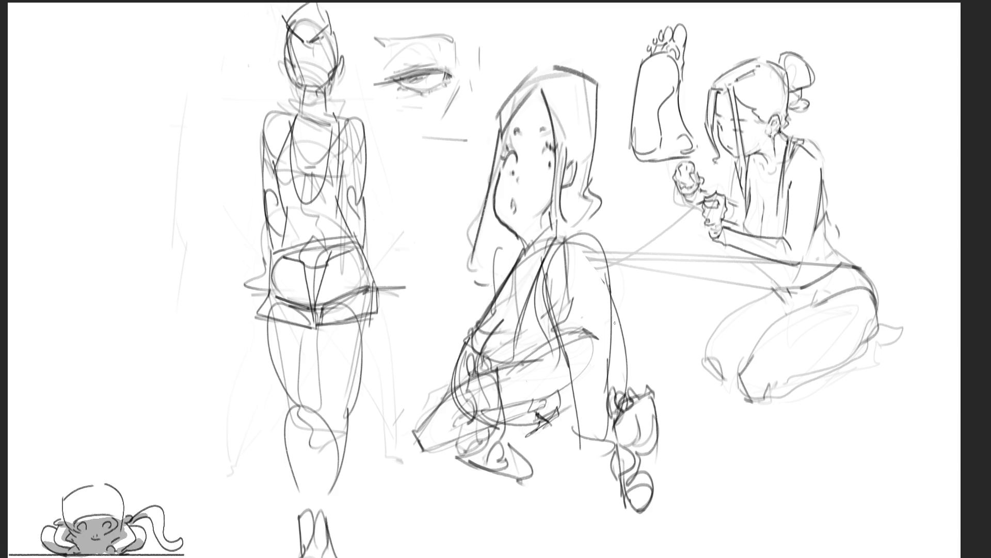
left_click_drag(612, 292, 634, 461)
key("ctrl+z")
left_click_drag(607, 250, 627, 459)
left_click_drag(614, 300, 638, 413)
Sketch the bottom of the seated figure
mouse_move(614, 332)
left_mouse_down()
mouse_move(637, 427)
mouse_move(564, 462)
left_mouse_up()
left_click_drag(547, 432, 508, 467)
left_click_drag(568, 469, 547, 494)
mouse_move(553, 496)
left_mouse_down()
mouse_move(660, 473)
mouse_move(680, 455)
left_mouse_up()
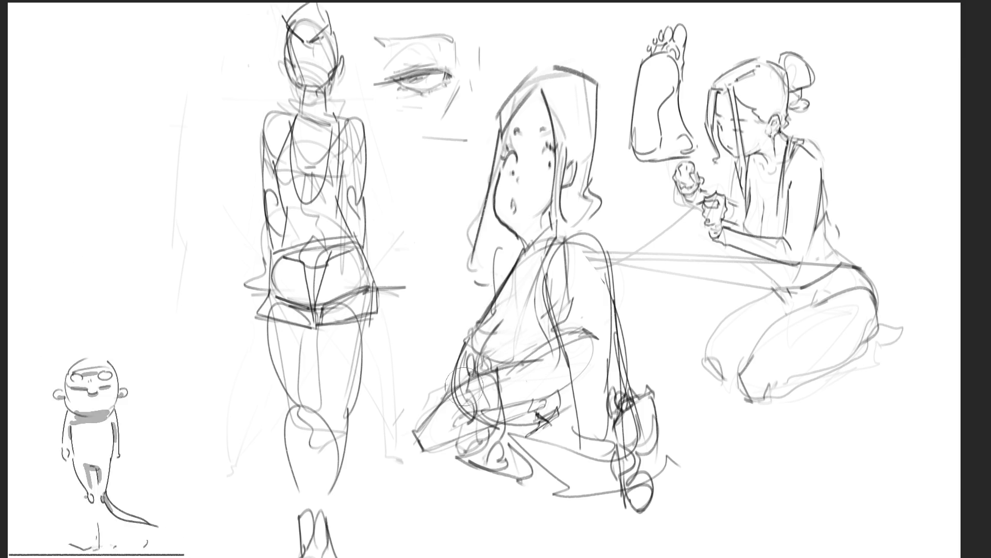
Erase lines across her chest, undo a stray stroke and paint a dark shadow down her back
mouse_move(471, 367)
left_mouse_down()
mouse_move(509, 402)
mouse_move(533, 401)
mouse_move(586, 368)
left_mouse_up()
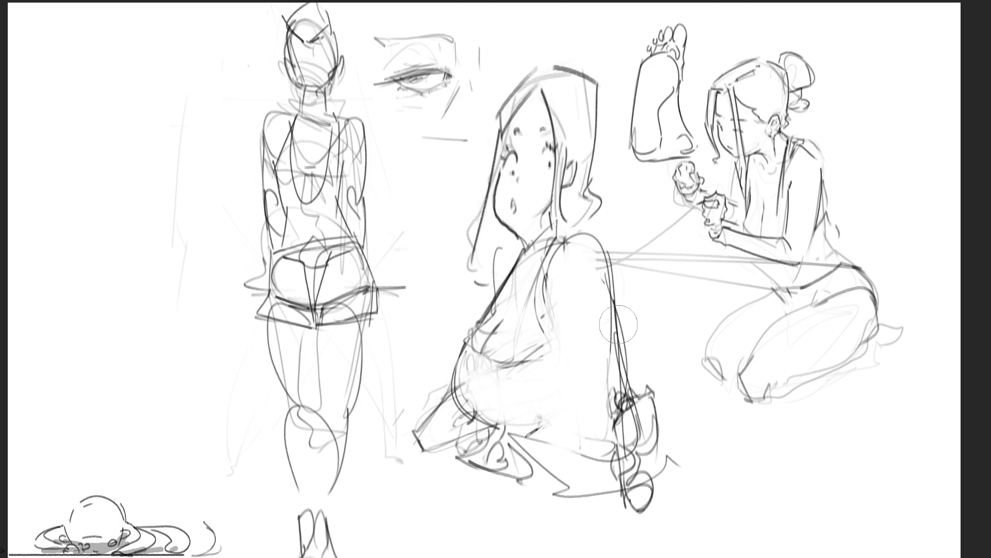
key("ctrl+z")
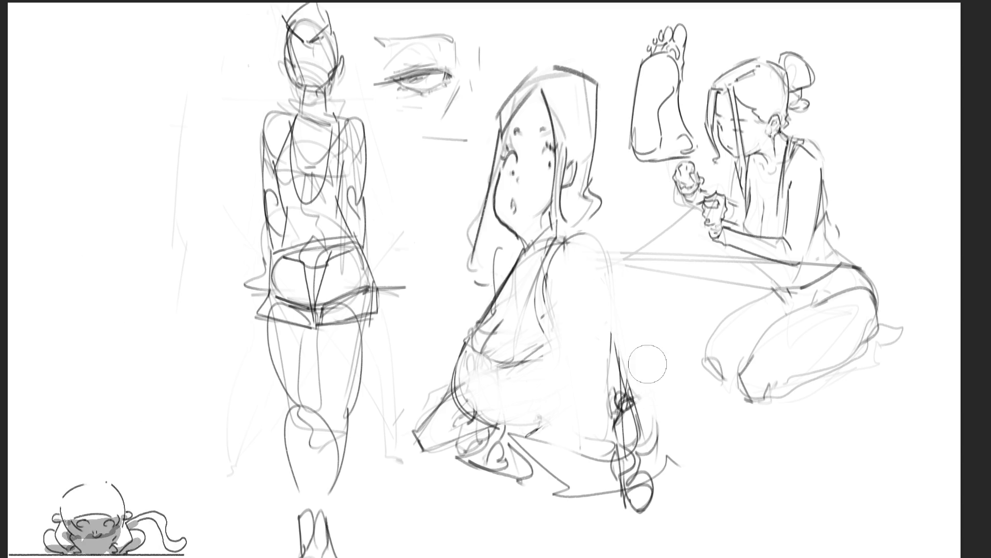
mouse_move(574, 237)
left_mouse_down()
mouse_move(640, 384)
mouse_move(581, 279)
mouse_move(599, 335)
left_mouse_up()
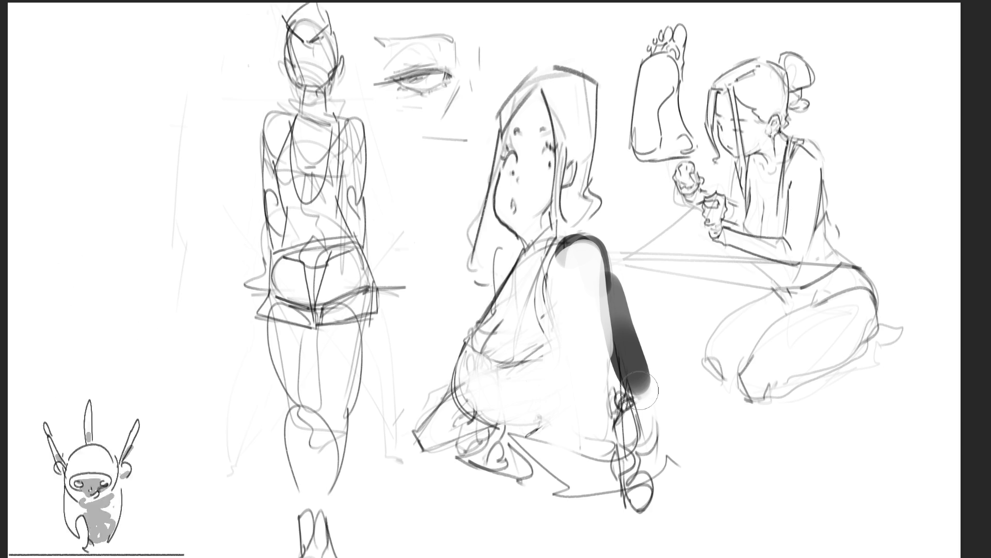
Paint soft grey on her left shoulder and dense dark strokes beside and below her arm
left_click_drag(502, 238, 495, 290)
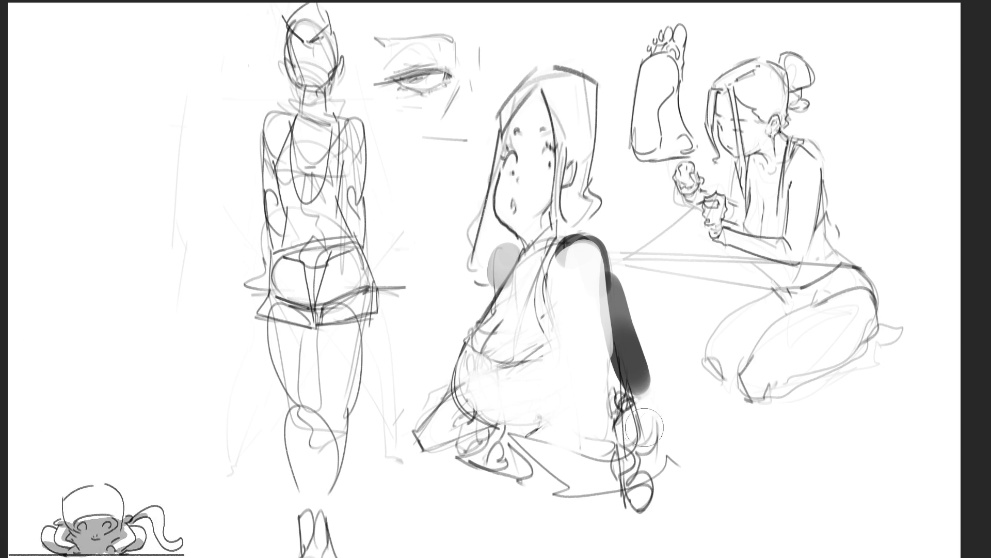
mouse_move(604, 361)
left_mouse_down()
mouse_move(612, 444)
mouse_move(558, 408)
mouse_move(591, 376)
mouse_move(586, 464)
left_mouse_up()
key("ctrl+z")
key("ctrl+z")
left_click(598, 506)
mouse_move(562, 372)
left_mouse_down()
mouse_move(606, 453)
mouse_move(540, 499)
left_mouse_up()
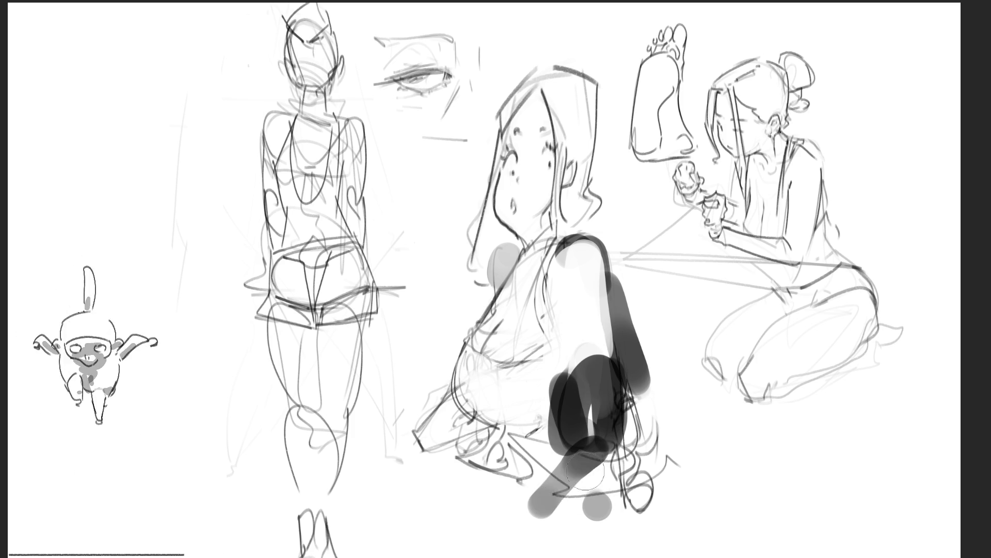
left_click_drag(629, 441, 552, 491)
left_click_drag(594, 468, 537, 512)
Block in the upper leg, lower leg and foot in dark grey, and darken the neck-shoulder line
mouse_move(421, 432)
left_mouse_down()
mouse_move(377, 460)
mouse_move(498, 441)
left_mouse_up()
mouse_move(421, 454)
left_mouse_down()
mouse_move(560, 493)
mouse_move(661, 487)
mouse_move(668, 503)
left_mouse_up()
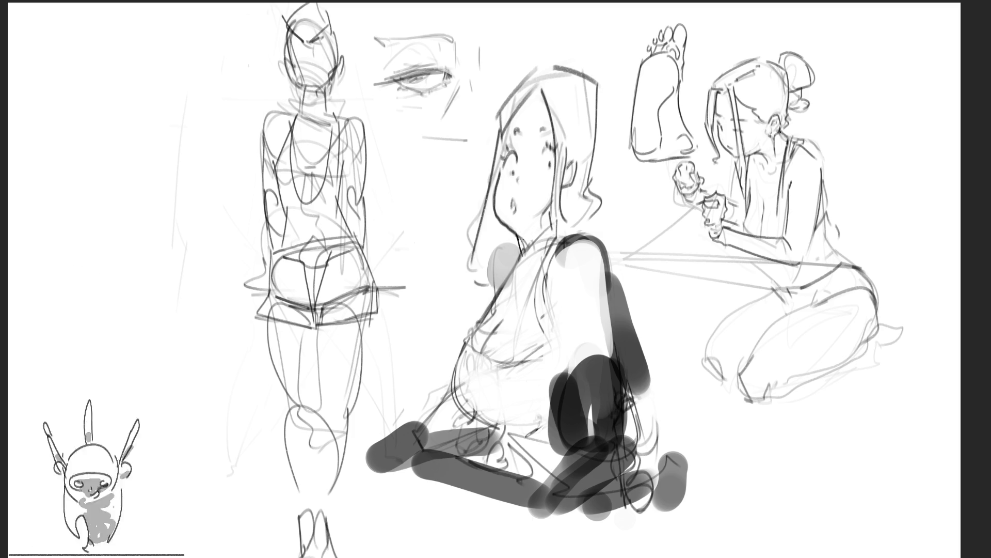
left_click_drag(520, 247, 479, 302)
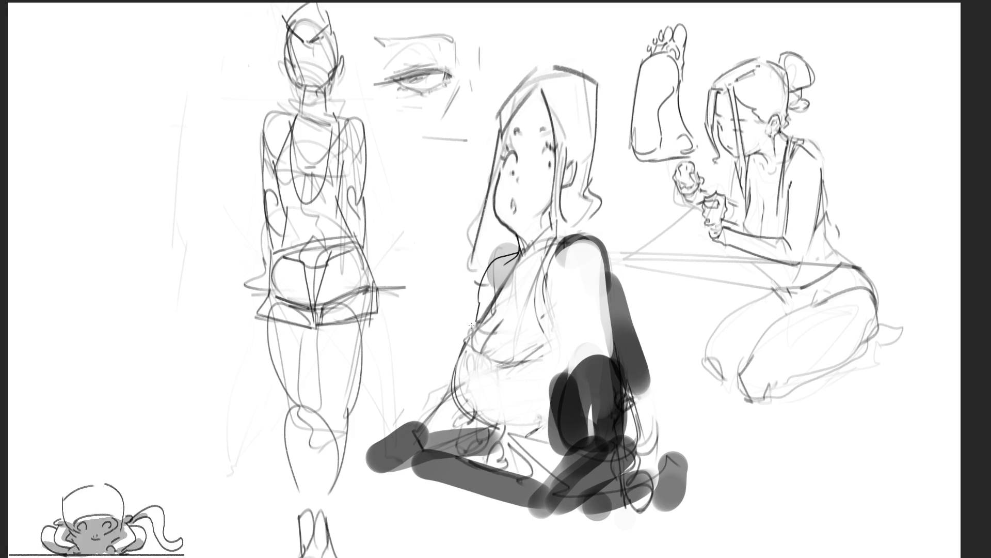
left_click_drag(478, 304, 474, 318)
Add a short stroke by her shoulder and lasso around the seated girl's head
left_click_drag(500, 283, 495, 303)
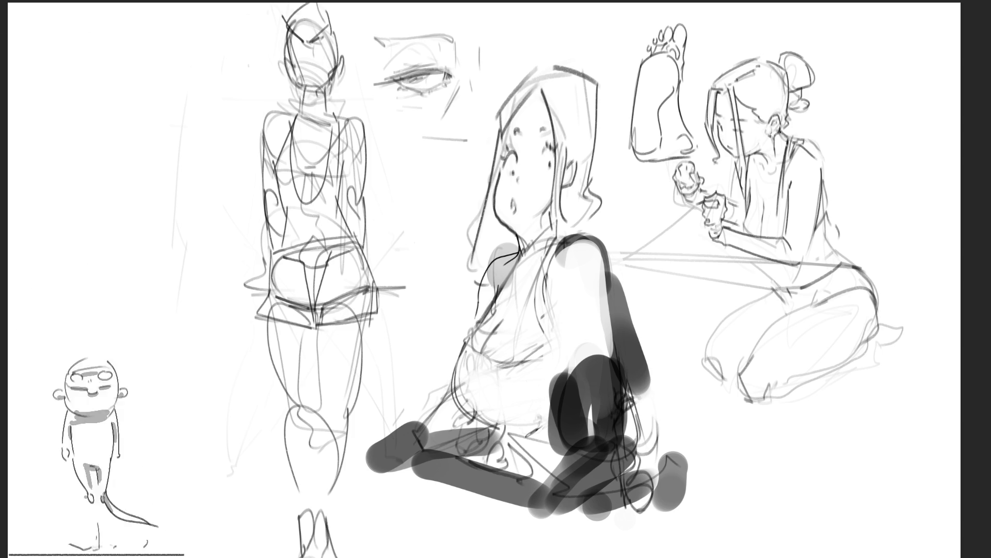
mouse_move(612, 126)
left_mouse_down()
mouse_move(605, 56)
mouse_move(455, 177)
mouse_move(473, 294)
mouse_move(618, 210)
left_mouse_up()
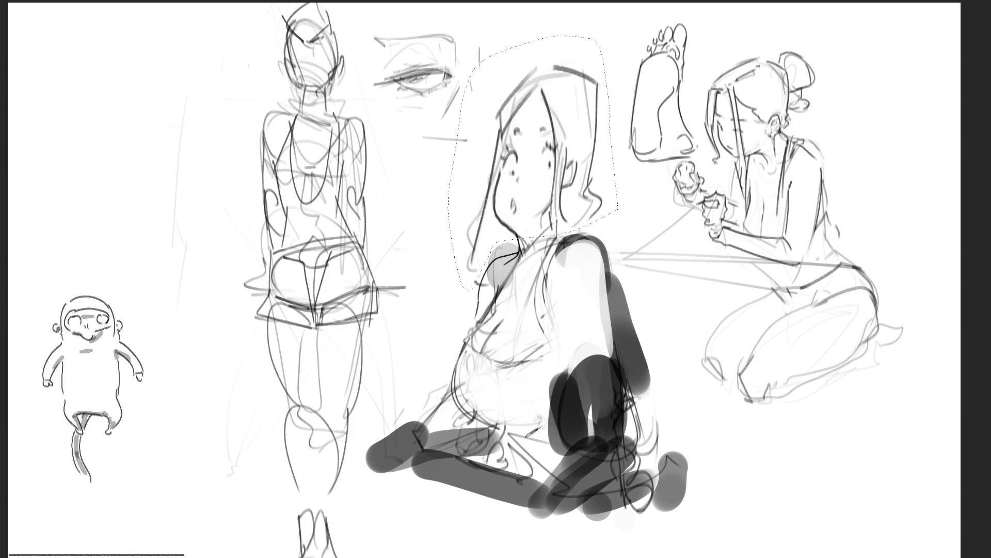
Shift and tilt the girl's face slightly left, then deselect
key("ctrl+z")
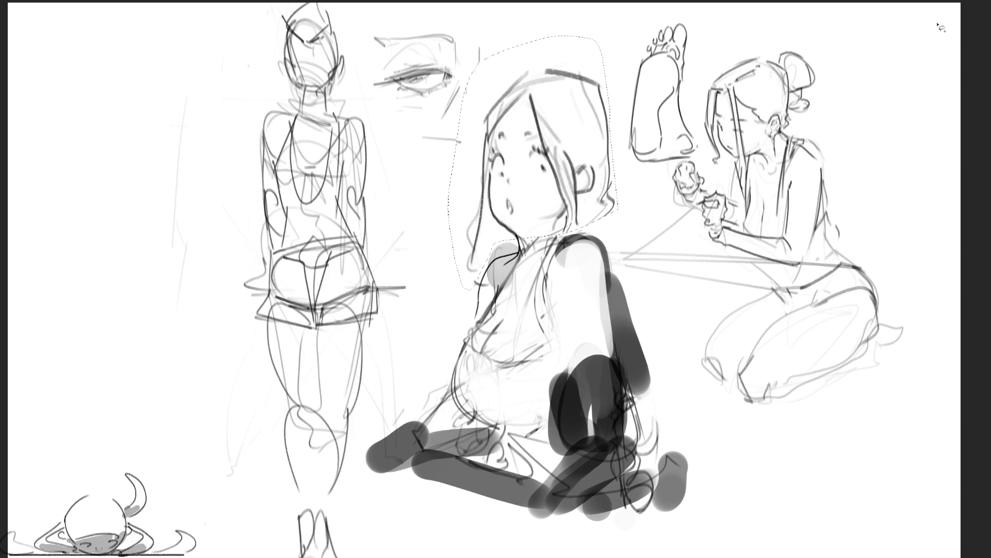
key("ctrl+d")
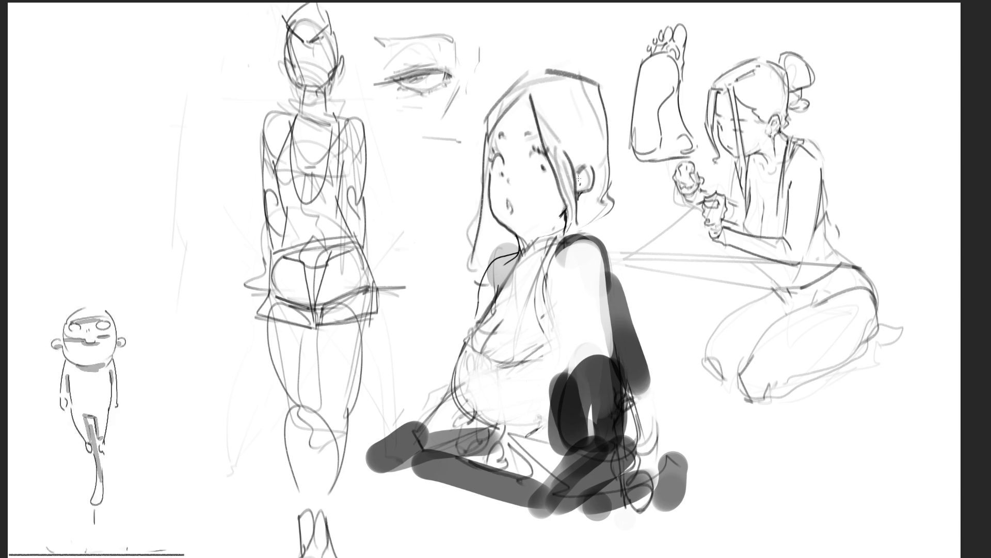
Give the girl a hoop earring, swap rejected triangle eyes and oval mouth for a small eye and cheek mark
mouse_move(578, 179)
left_mouse_down()
mouse_move(582, 170)
mouse_move(587, 184)
left_mouse_up()
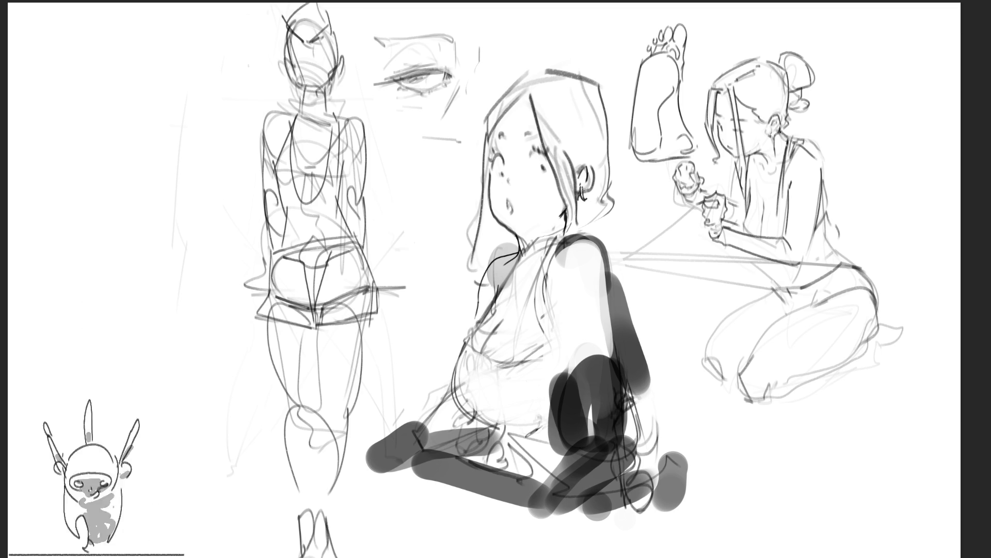
left_click_drag(584, 186, 588, 199)
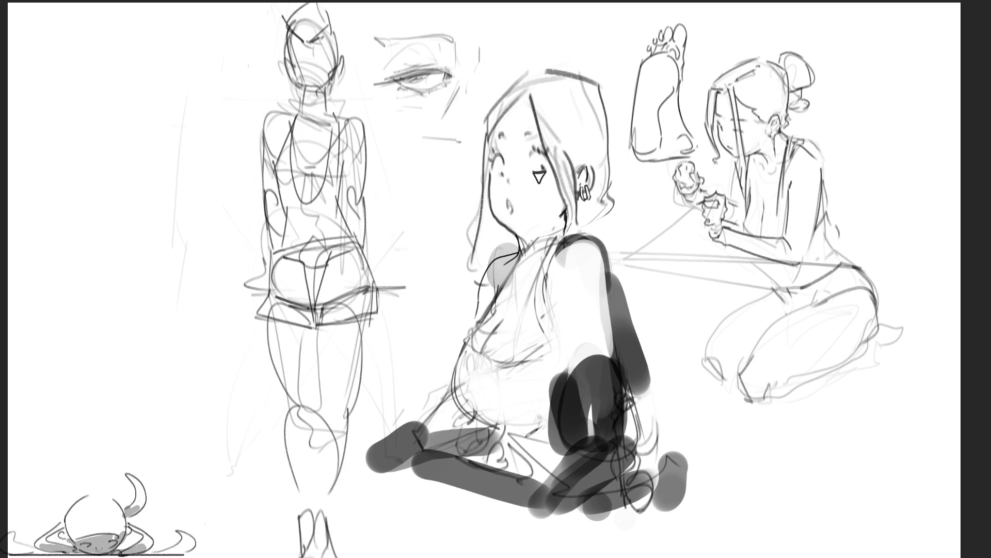
left_click_drag(497, 178, 545, 184)
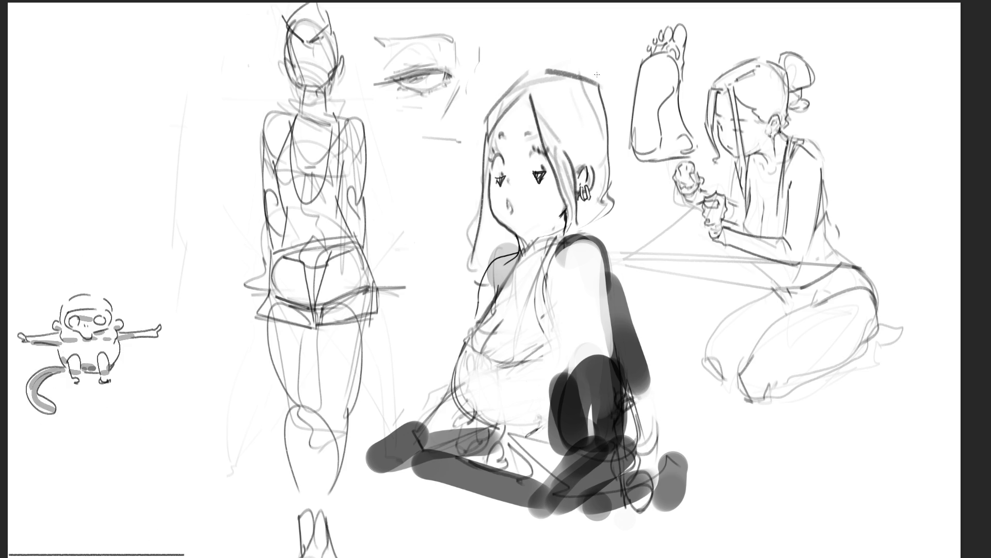
key("ctrl+z")
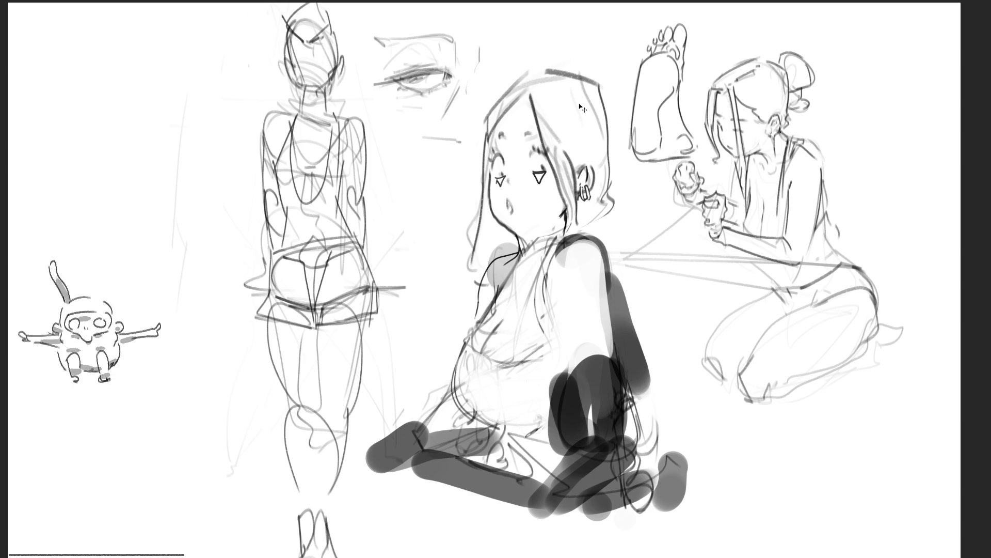
key("ctrl+z")
left_click_drag(537, 175, 541, 171)
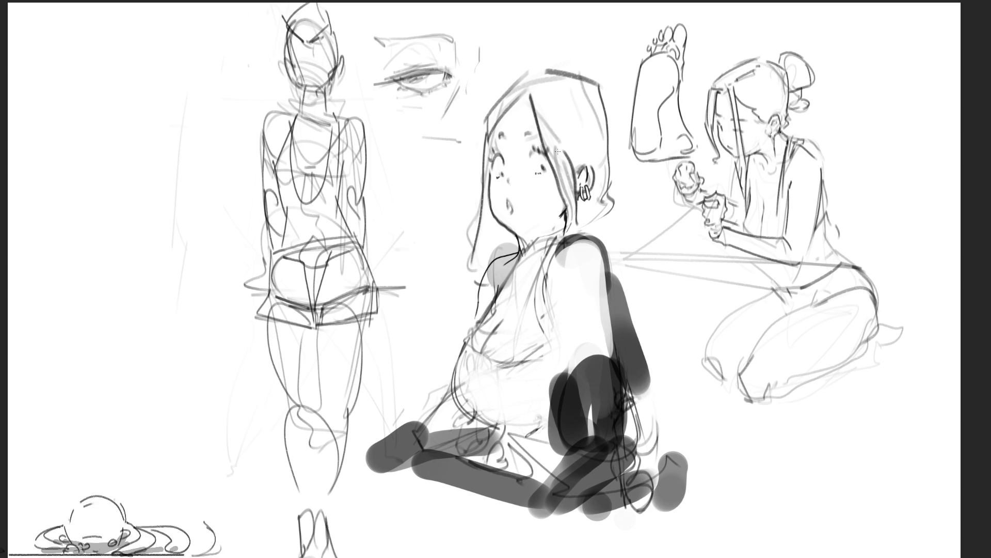
mouse_move(510, 205)
left_mouse_down()
mouse_move(500, 207)
mouse_move(511, 208)
mouse_move(526, 177)
left_mouse_up()
key("ctrl+z")
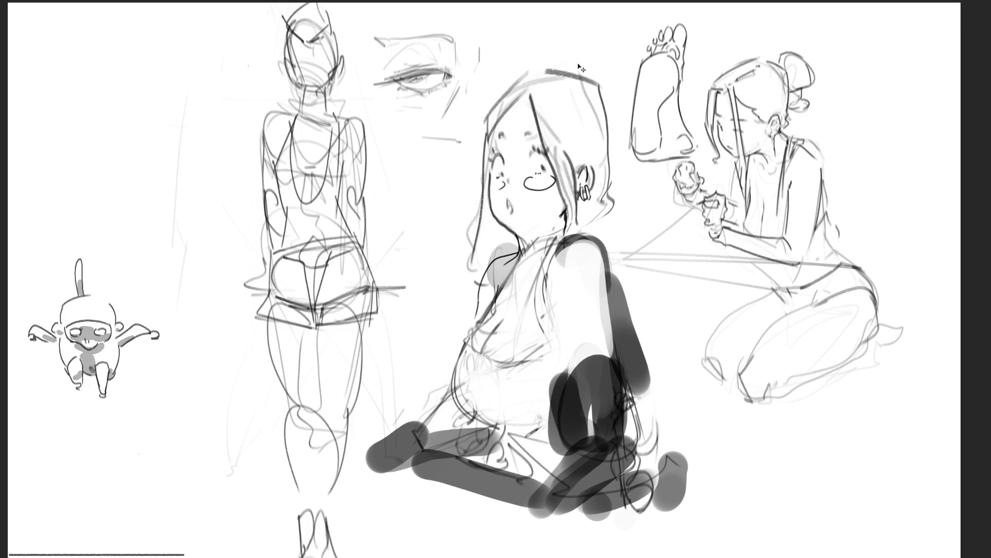
key("ctrl+z")
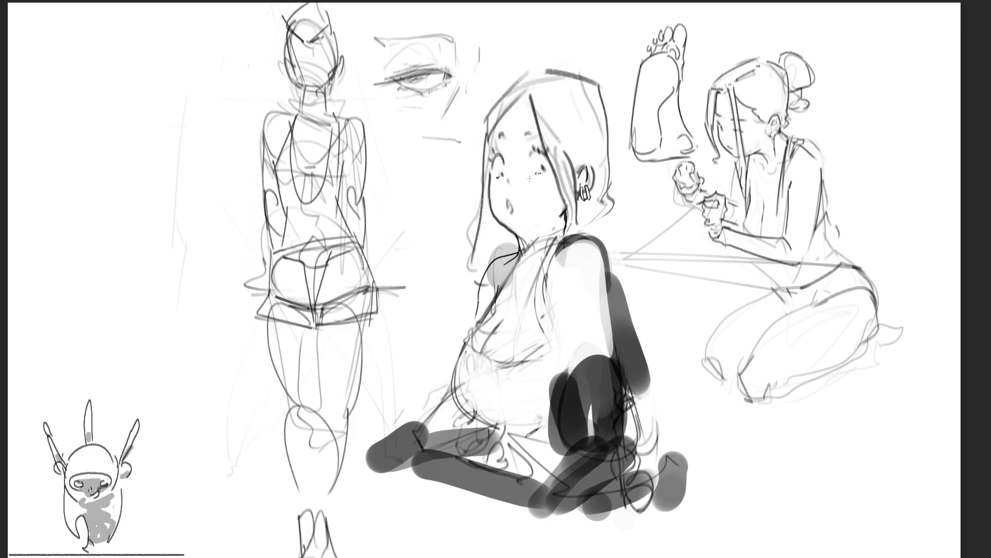
mouse_move(528, 176)
left_mouse_down()
mouse_move(521, 183)
mouse_move(538, 186)
mouse_move(496, 189)
left_mouse_up()
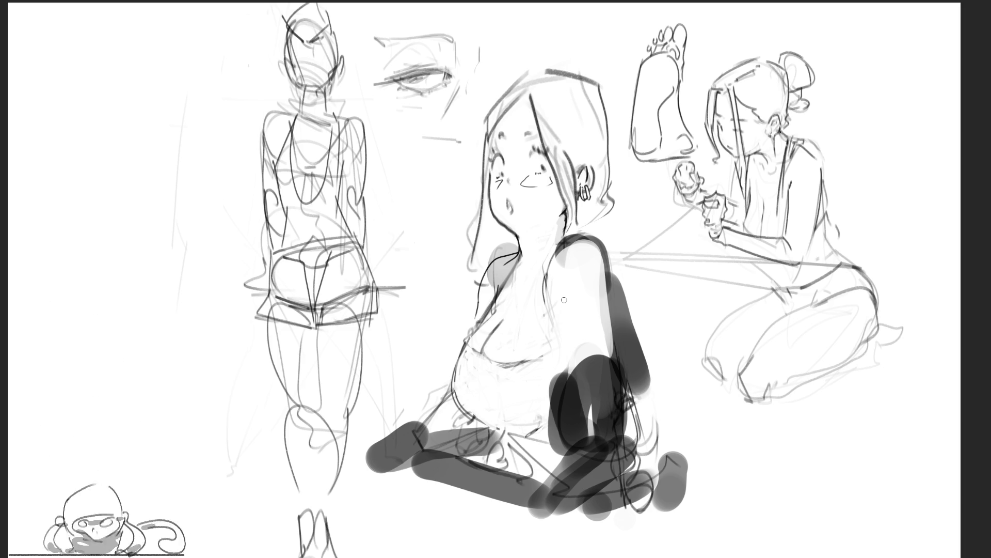
Fill the seated girl's eye with flat grey and add a short stroke at her neck, discarding trial hair strokes
mouse_move(494, 219)
left_mouse_down()
mouse_move(483, 276)
mouse_move(499, 228)
mouse_move(496, 259)
mouse_move(503, 235)
mouse_move(515, 252)
mouse_move(480, 281)
mouse_move(493, 229)
mouse_move(475, 276)
mouse_move(488, 137)
mouse_move(493, 262)
left_mouse_up()
key("ctrl+z")
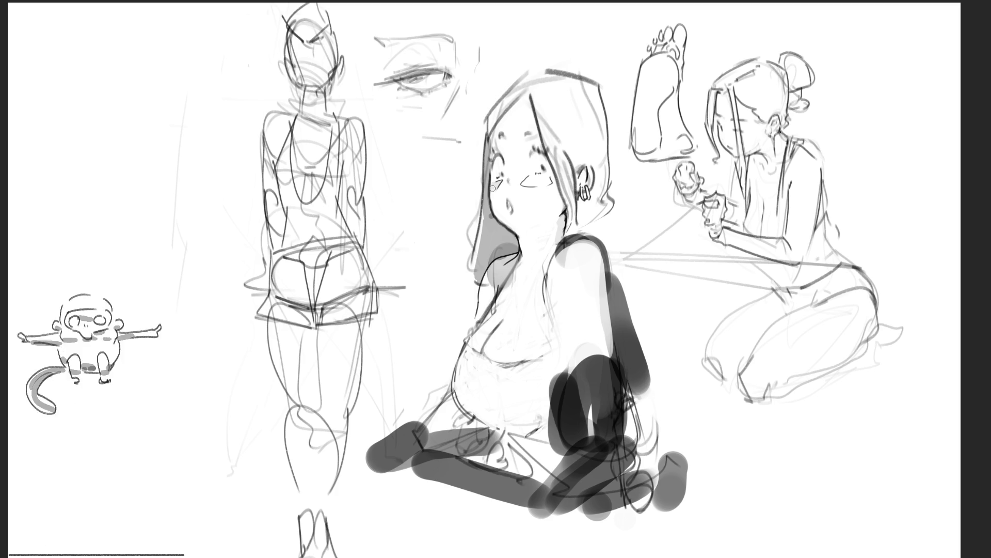
left_click_drag(526, 181, 546, 182)
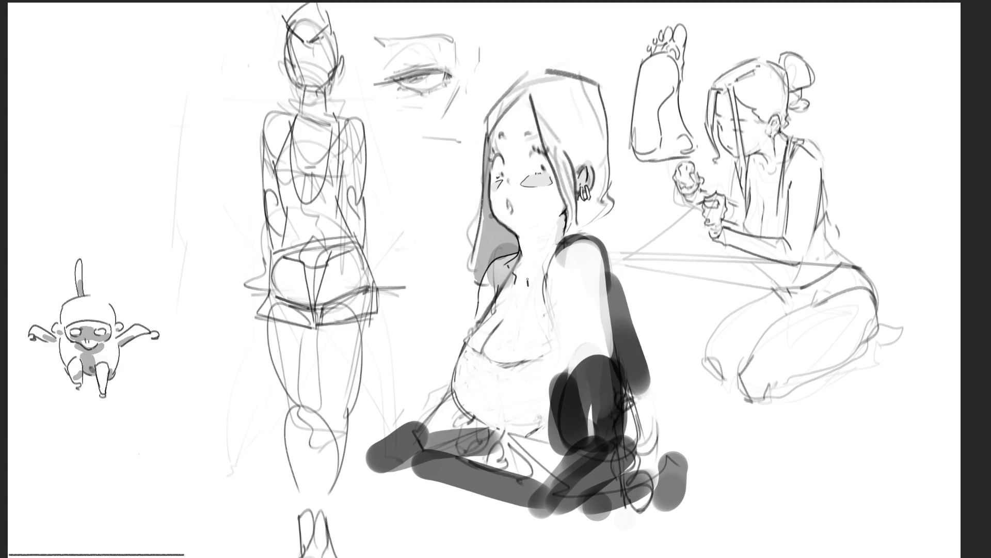
left_click_drag(527, 278, 531, 286)
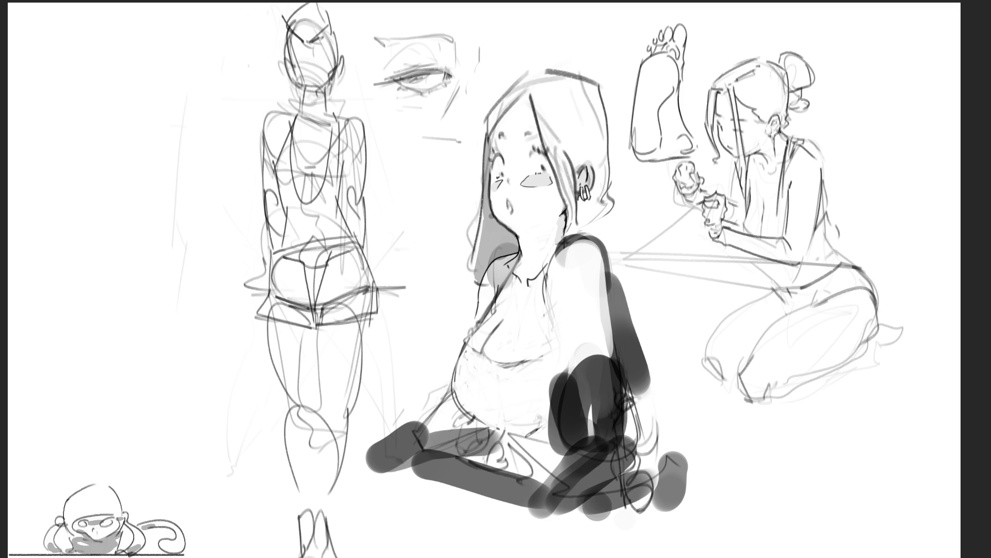
Darken the girl's neck line, then close the top-left arch into a box head with a face dash
left_click_drag(526, 279, 543, 266)
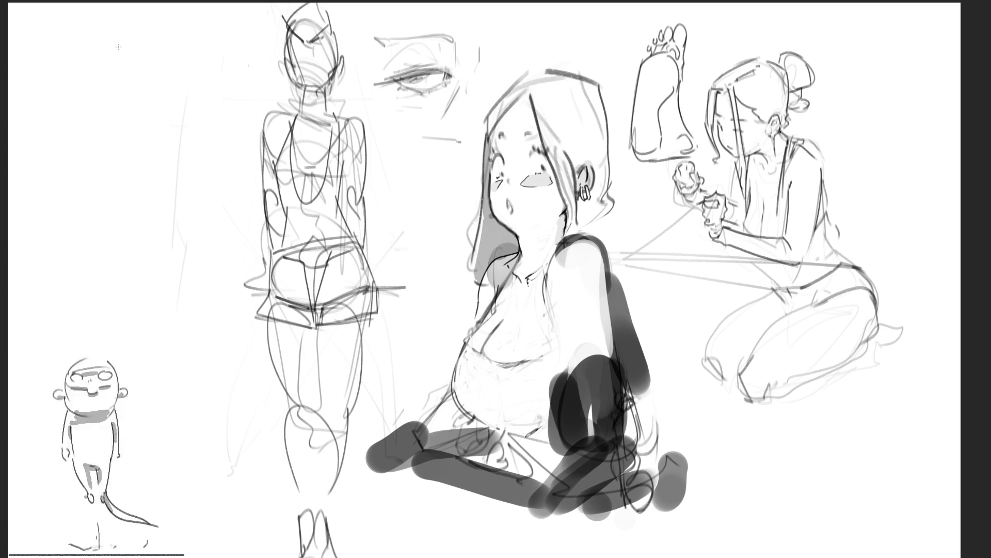
mouse_move(116, 46)
left_mouse_down()
mouse_move(115, 92)
mouse_move(151, 26)
mouse_move(179, 116)
left_mouse_up()
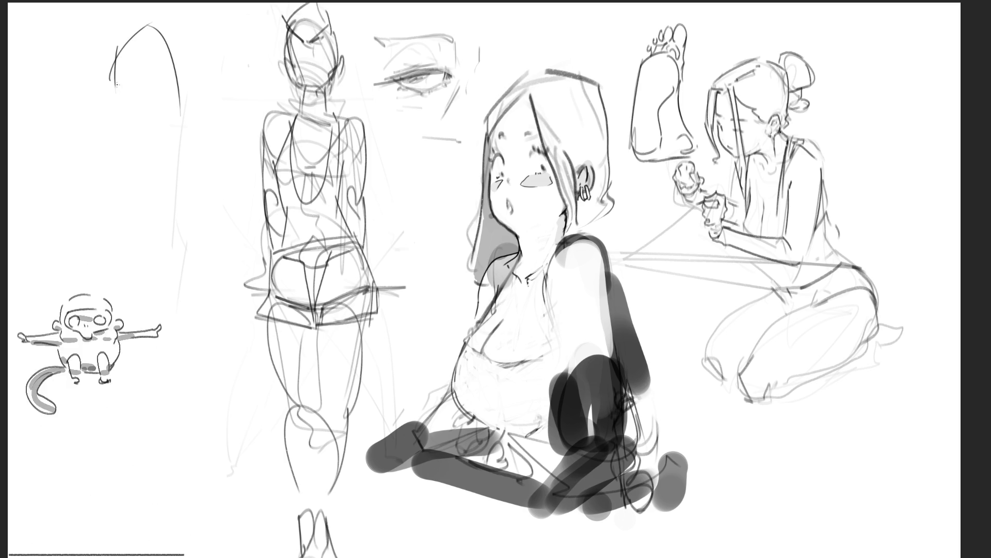
mouse_move(116, 83)
left_mouse_down()
mouse_move(135, 130)
mouse_move(202, 106)
left_mouse_up()
left_click_drag(178, 73, 197, 106)
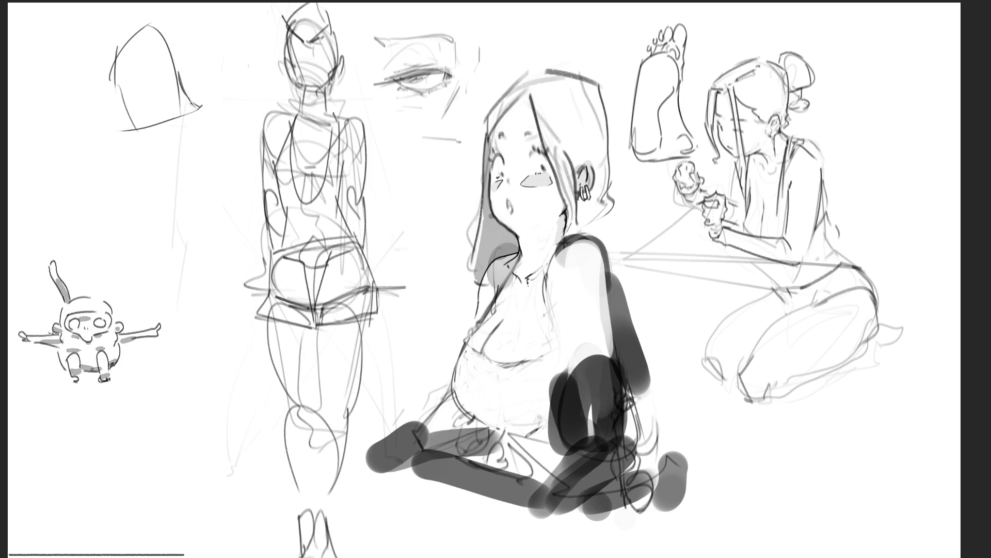
left_click_drag(132, 70, 142, 66)
Draw two long neck lines below the box head and add a C-shaped ear
mouse_move(198, 113)
left_mouse_down()
mouse_move(186, 121)
mouse_move(160, 204)
left_mouse_up()
left_click_drag(128, 128, 138, 206)
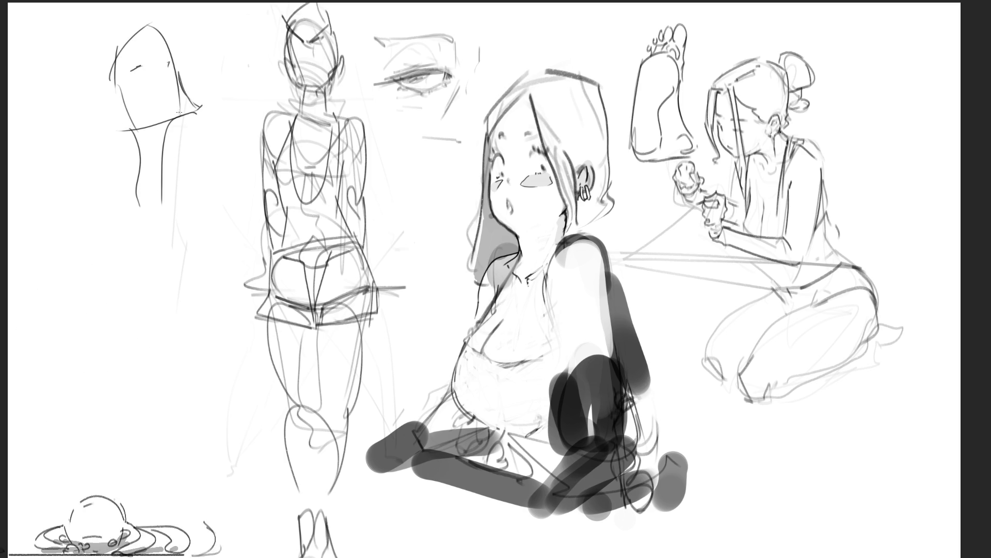
mouse_move(169, 86)
left_mouse_down()
mouse_move(172, 98)
mouse_move(169, 72)
left_mouse_up()
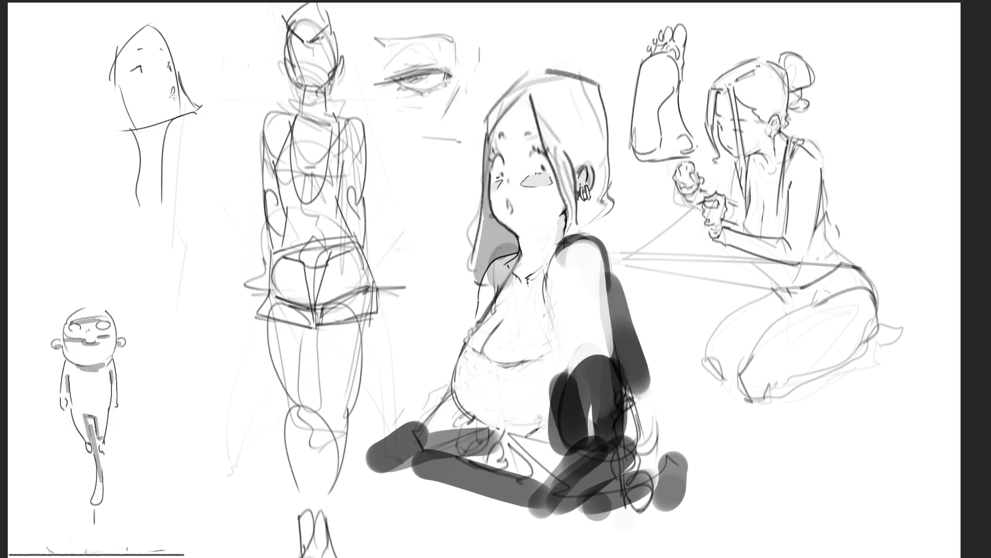
mouse_move(110, 97)
left_mouse_down()
mouse_move(96, 99)
mouse_move(117, 109)
left_mouse_up()
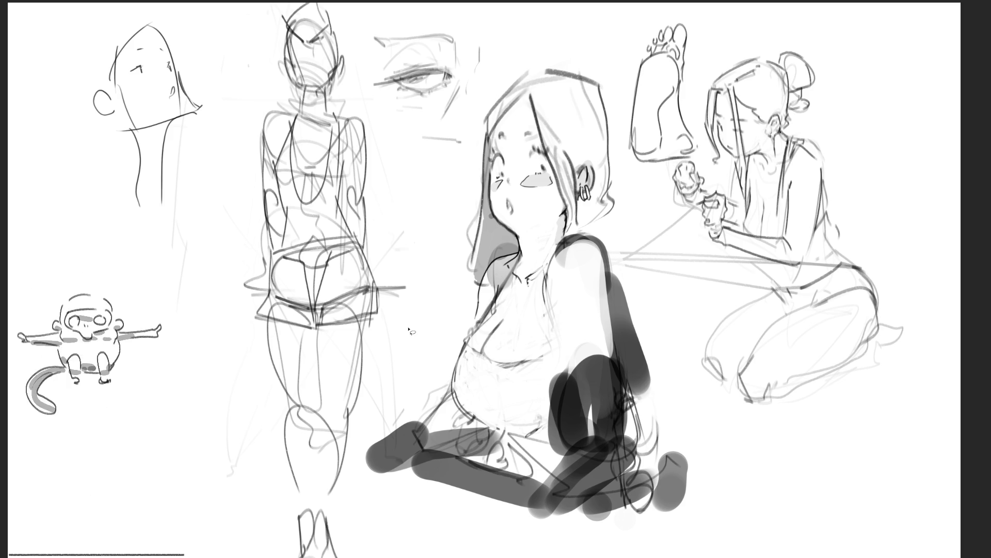
Lasso the standing figure's legs and free-transform them longer and wider at the top
mouse_move(408, 328)
left_mouse_down()
mouse_move(394, 299)
mouse_move(273, 331)
mouse_move(238, 555)
mouse_move(363, 503)
mouse_move(408, 331)
left_mouse_up()
key("ctrl+t")
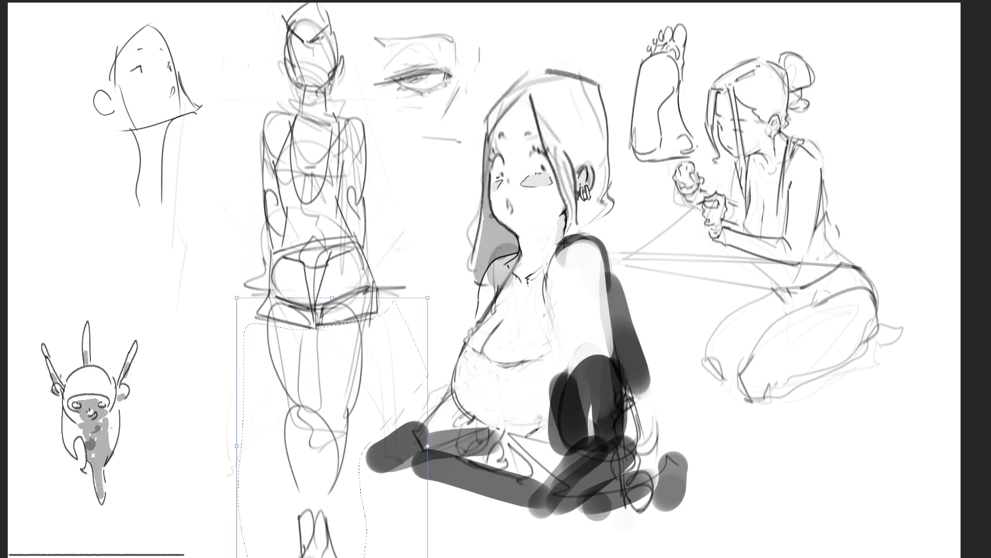
left_click_drag(428, 445, 437, 464)
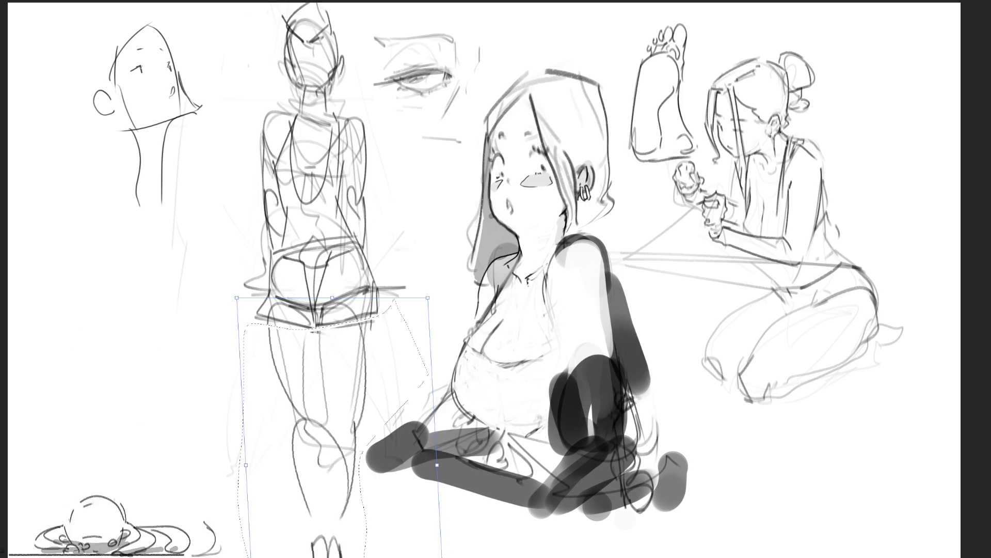
left_click_drag(334, 299, 335, 279)
left_click_drag(428, 277, 434, 276)
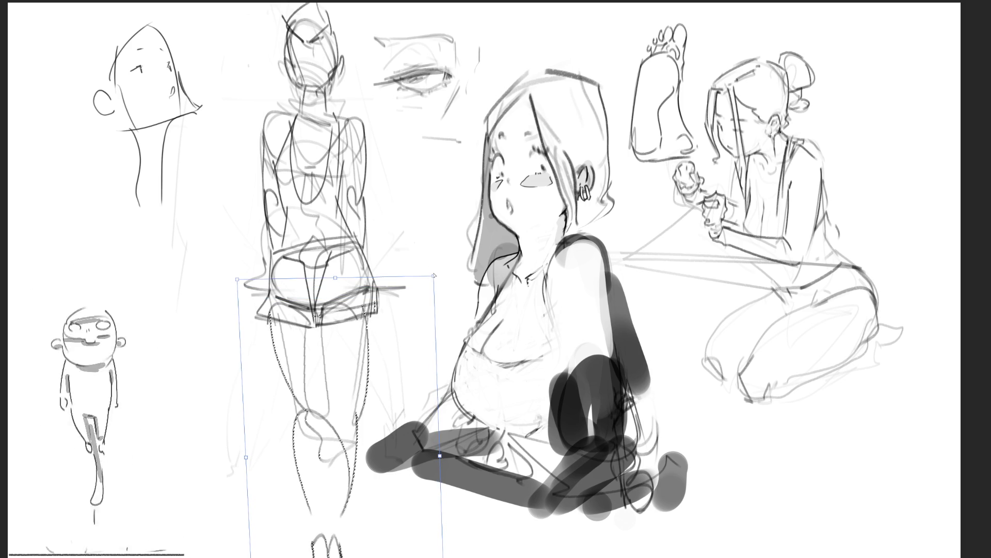
key("Return")
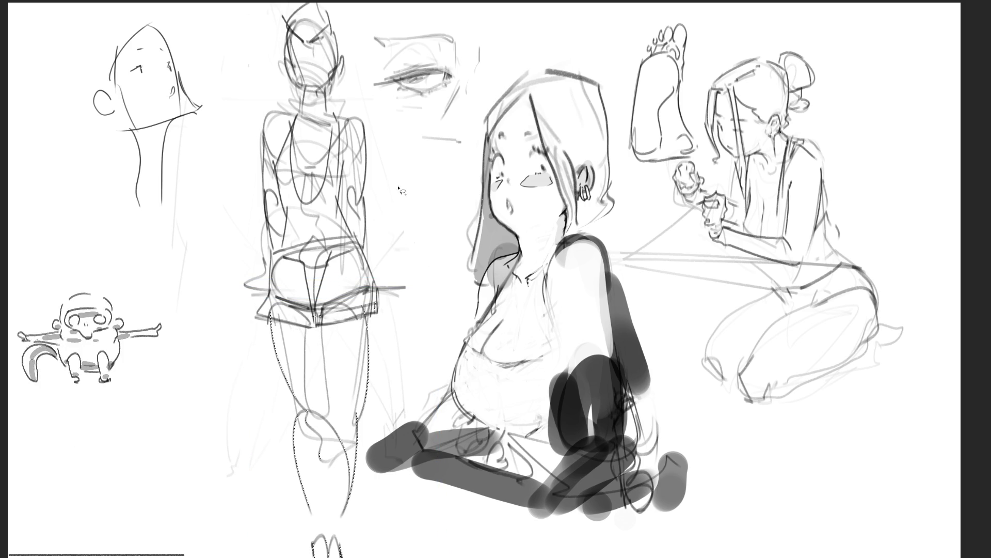
key("ctrl+d")
Resize and shift the whole standing figure, then ink a hat shape over its head
left_click_drag(399, 173, 338, 3)
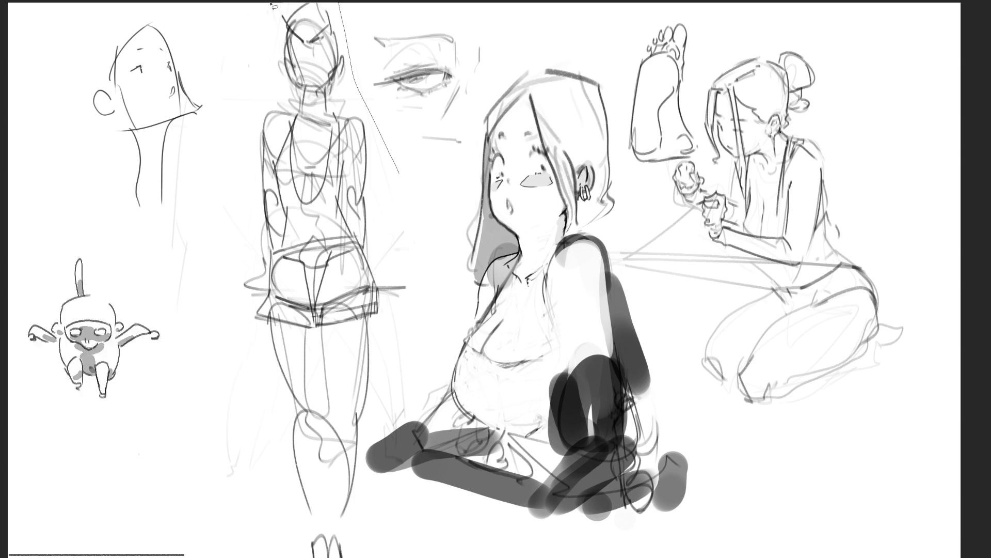
left_click_drag(272, 5, 243, 557)
mouse_move(399, 556)
left_mouse_down()
mouse_move(373, 498)
mouse_move(375, 432)
mouse_move(416, 362)
mouse_move(423, 308)
mouse_move(392, 289)
mouse_move(362, 289)
left_mouse_up()
key("ctrl+t")
left_click_drag(331, 155, 321, 119)
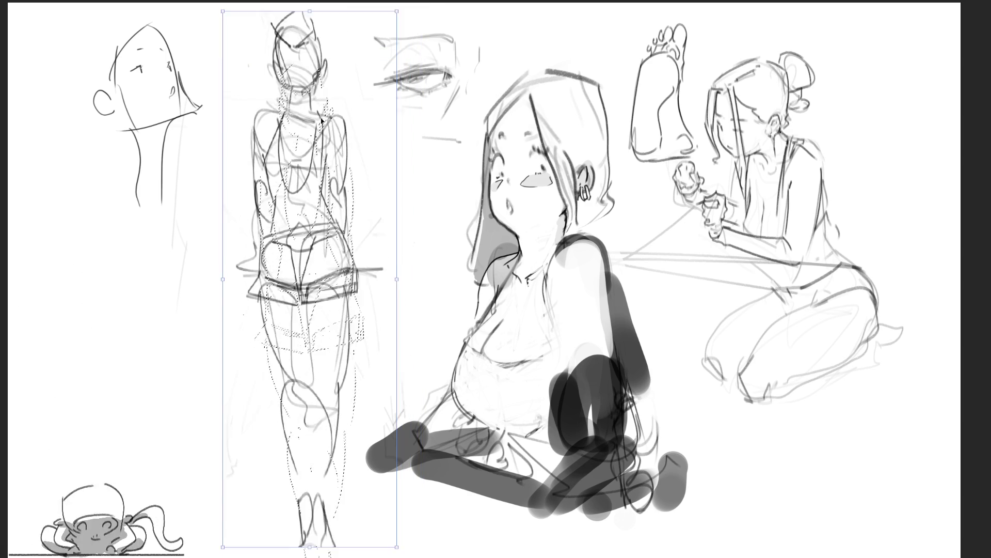
key("Return")
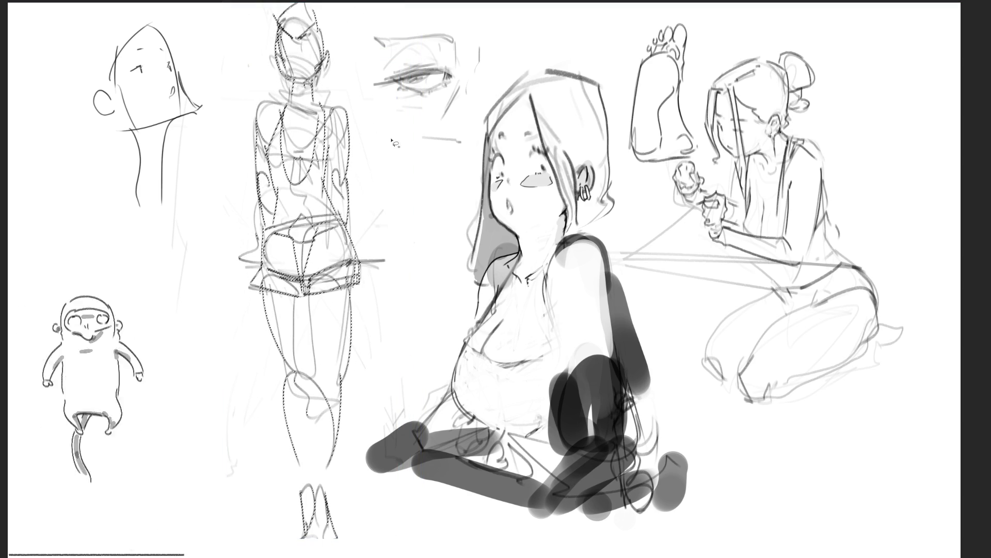
key("ctrl+d")
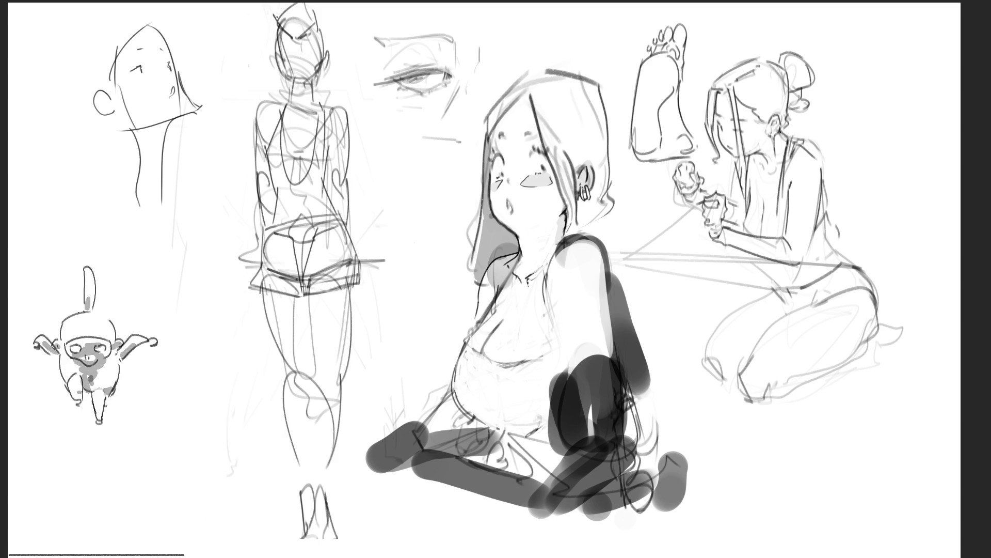
mouse_move(277, 17)
left_mouse_down()
mouse_move(287, 4)
mouse_move(325, 26)
mouse_move(316, 36)
mouse_move(287, 34)
mouse_move(304, 36)
mouse_move(309, 12)
mouse_move(283, 72)
mouse_move(289, 83)
mouse_move(319, 81)
left_mouse_up()
Darken the standing figure's head, torso, both arms, waistline and hip lines
mouse_move(322, 33)
left_mouse_down()
mouse_move(316, 82)
mouse_move(321, 77)
mouse_move(282, 76)
mouse_move(290, 104)
mouse_move(315, 110)
mouse_move(277, 113)
mouse_move(345, 114)
left_mouse_up()
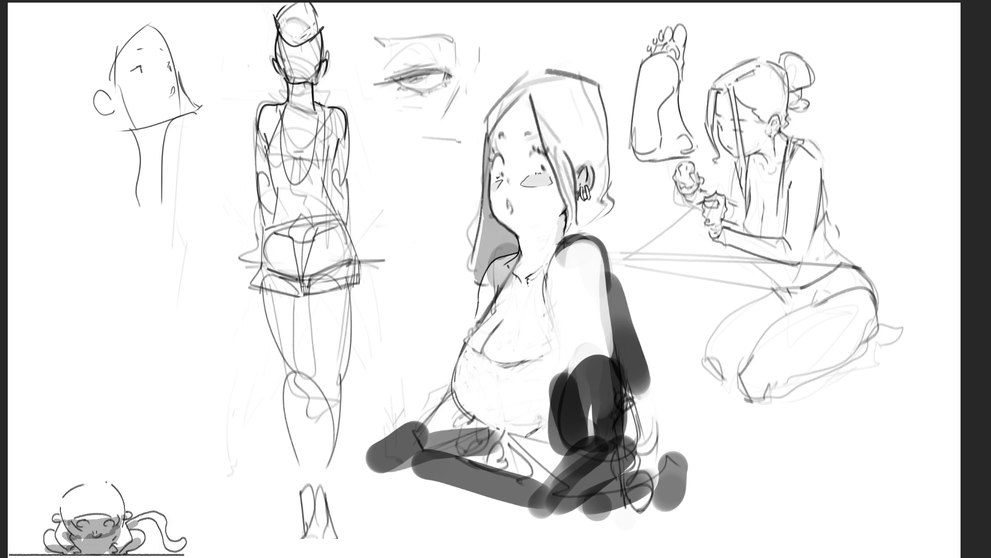
left_click_drag(300, 111, 301, 175)
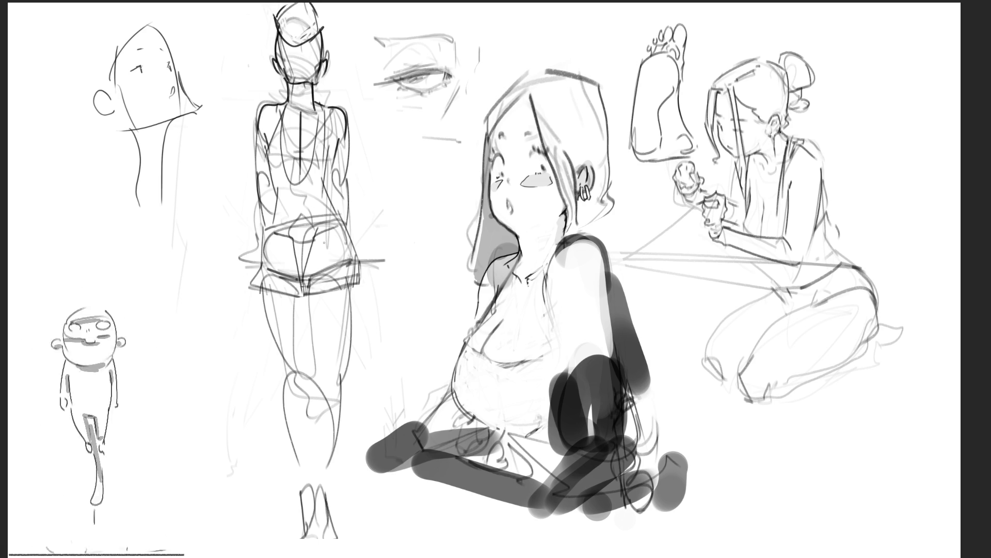
left_click_drag(328, 145, 349, 207)
left_click_drag(270, 172, 264, 183)
left_click_drag(258, 133, 263, 216)
mouse_move(272, 151)
left_mouse_down()
mouse_move(270, 193)
mouse_move(325, 186)
mouse_move(338, 224)
left_mouse_up()
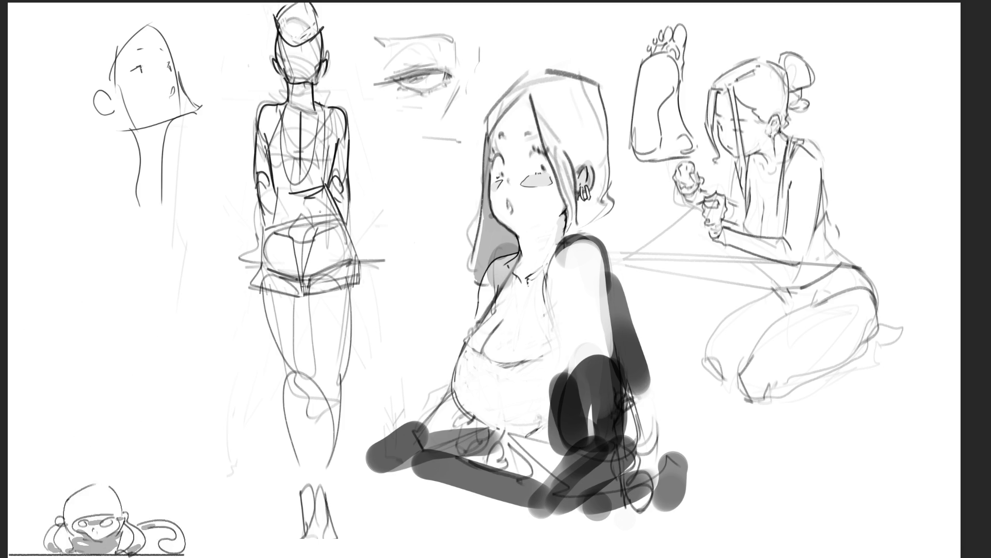
left_click_drag(279, 187, 268, 232)
Darken the figure's thighs, inner leg lines, shins and right foot
mouse_move(343, 224)
left_mouse_down()
mouse_move(363, 280)
mouse_move(349, 394)
left_mouse_up()
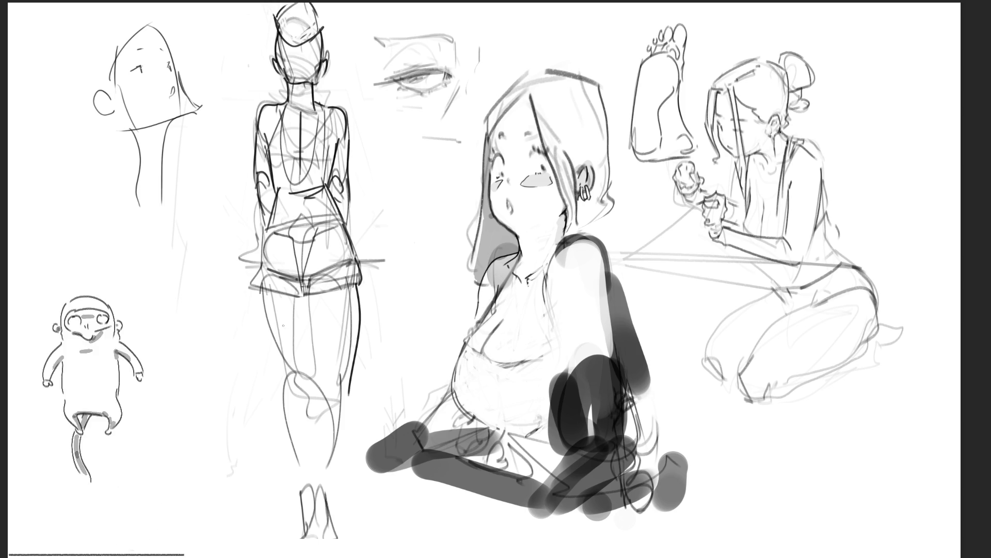
left_click_drag(260, 289, 285, 377)
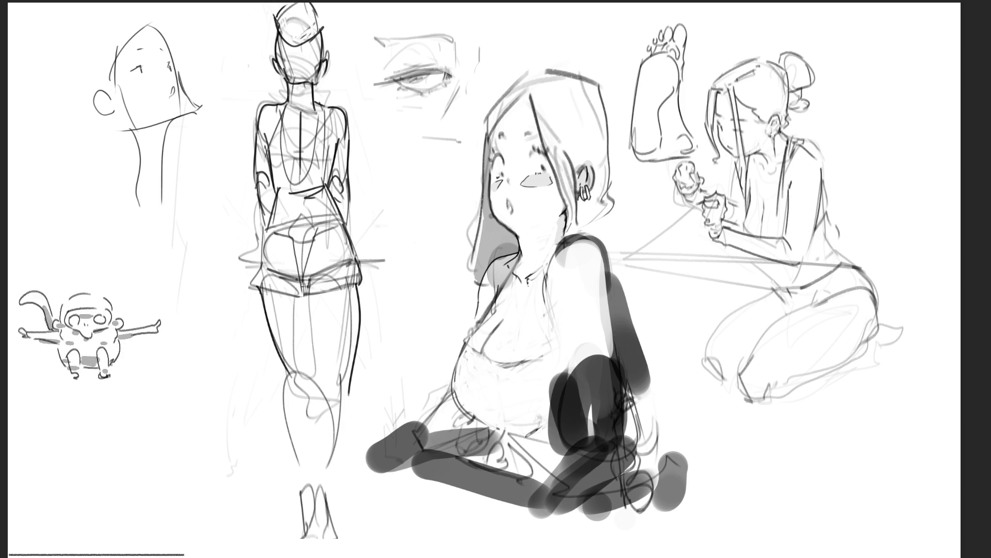
left_click_drag(309, 333, 318, 385)
left_click_drag(303, 293, 306, 303)
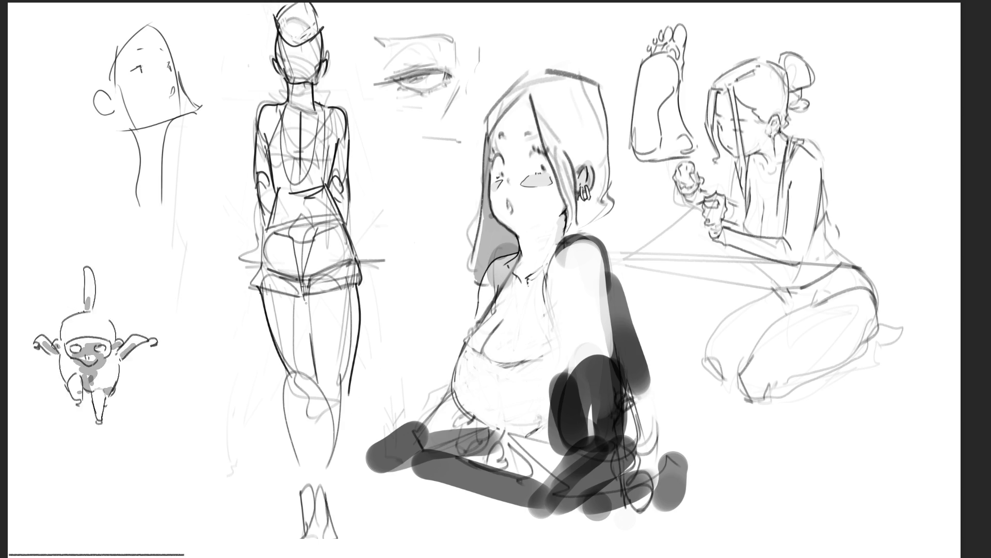
left_click_drag(349, 383, 350, 522)
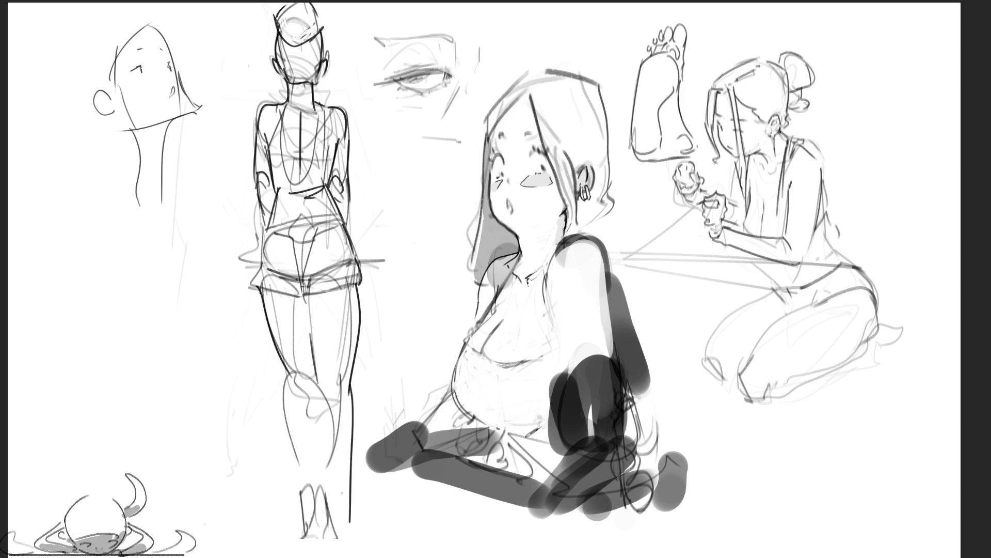
left_click_drag(313, 384, 342, 540)
left_click_drag(286, 382, 319, 534)
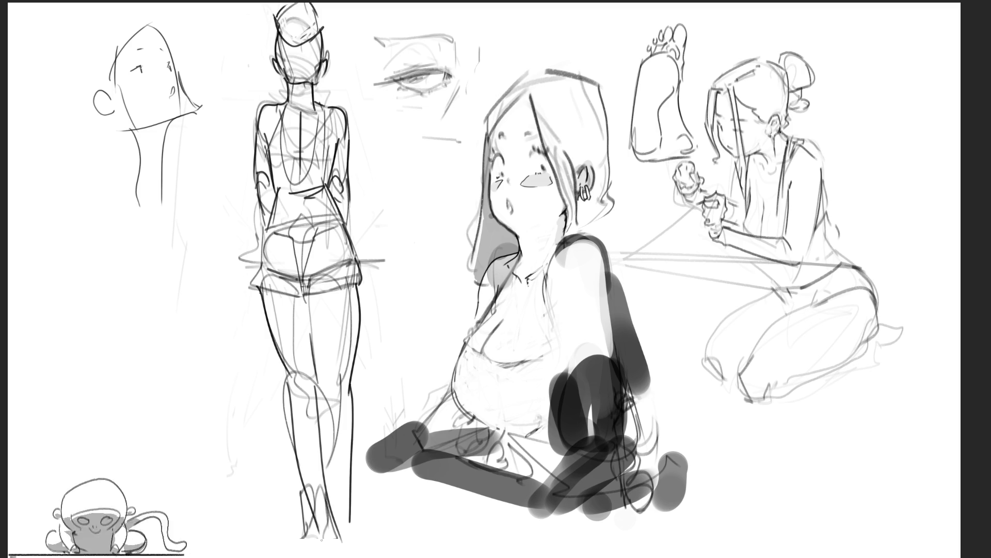
mouse_move(319, 401)
left_mouse_down()
mouse_move(325, 553)
mouse_move(351, 556)
left_mouse_up()
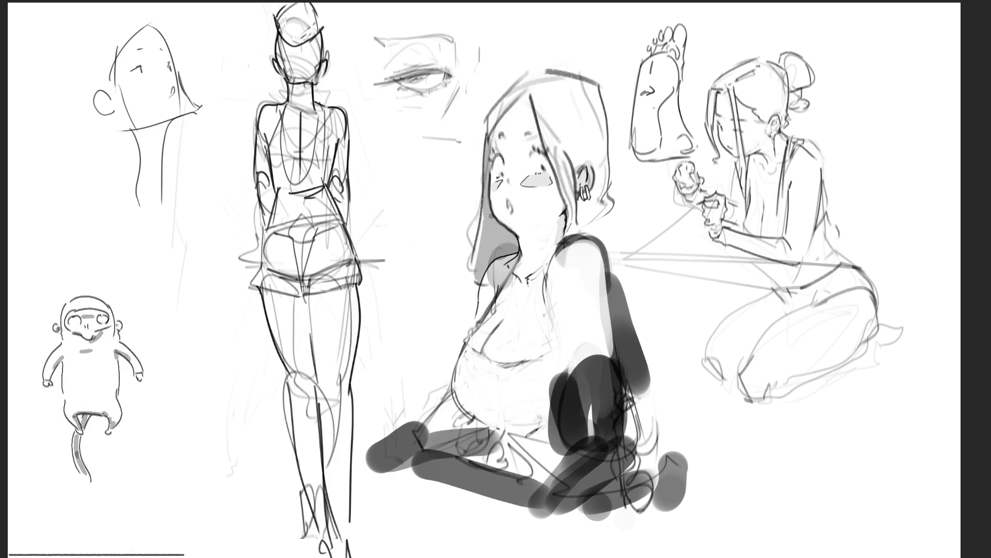
Add heel pad and toe detail to the foot study, and outline the kneeling figure's foot and leg
mouse_move(647, 124)
left_mouse_down()
mouse_move(640, 153)
mouse_move(651, 156)
left_mouse_up()
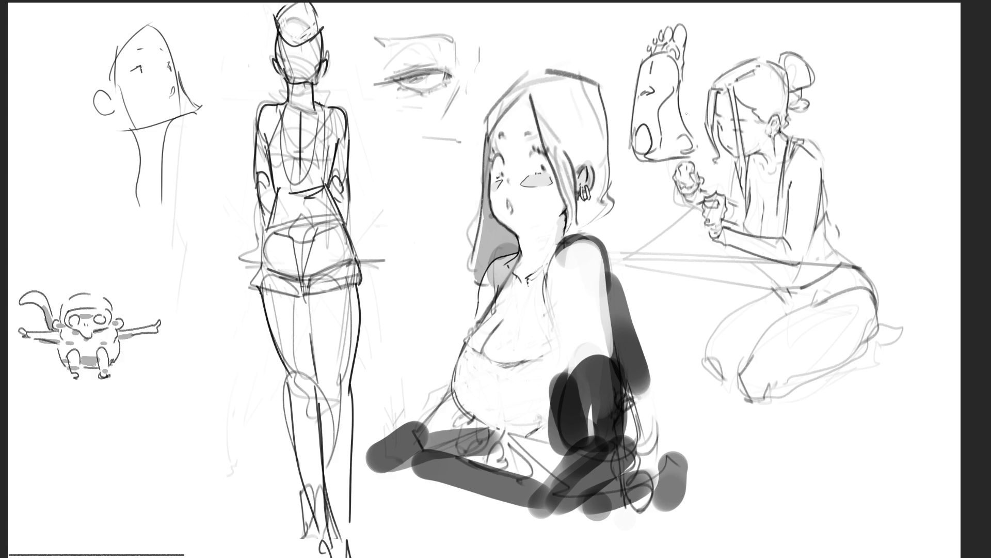
mouse_move(650, 97)
left_mouse_down()
mouse_move(656, 129)
mouse_move(665, 123)
left_mouse_up()
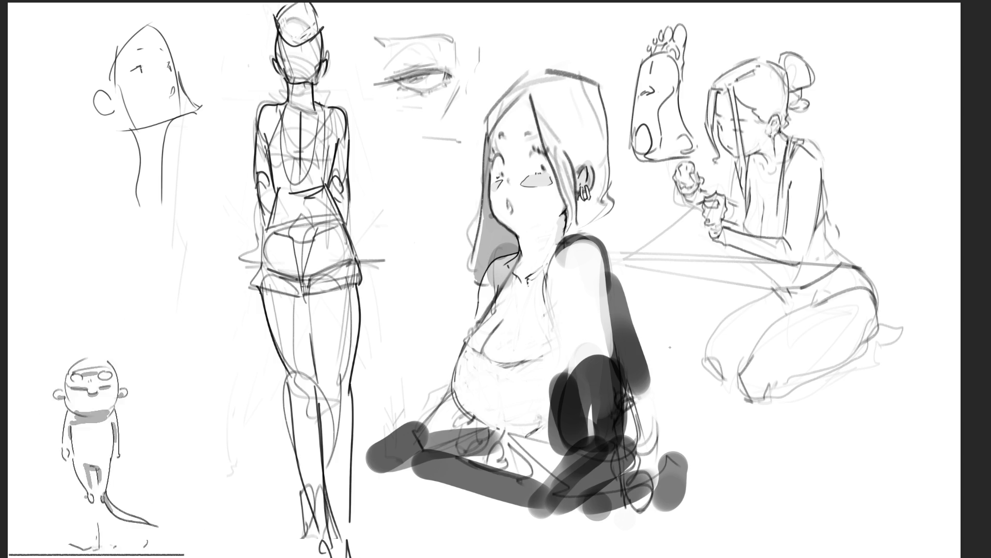
mouse_move(879, 337)
left_mouse_down()
mouse_move(893, 327)
mouse_move(904, 338)
mouse_move(874, 349)
left_mouse_up()
mouse_move(866, 293)
left_mouse_down()
mouse_move(874, 340)
mouse_move(762, 398)
left_mouse_up()
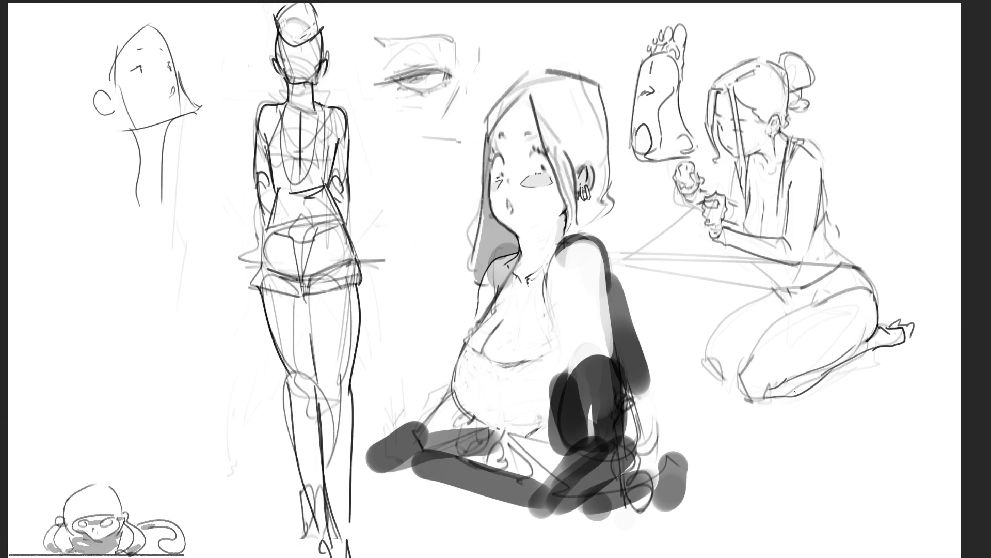
Darken the kneeling figure's knee line and redraw its thigh line down to the knee
mouse_move(705, 365)
left_mouse_down()
mouse_move(735, 386)
mouse_move(763, 298)
mouse_move(711, 339)
left_mouse_up()
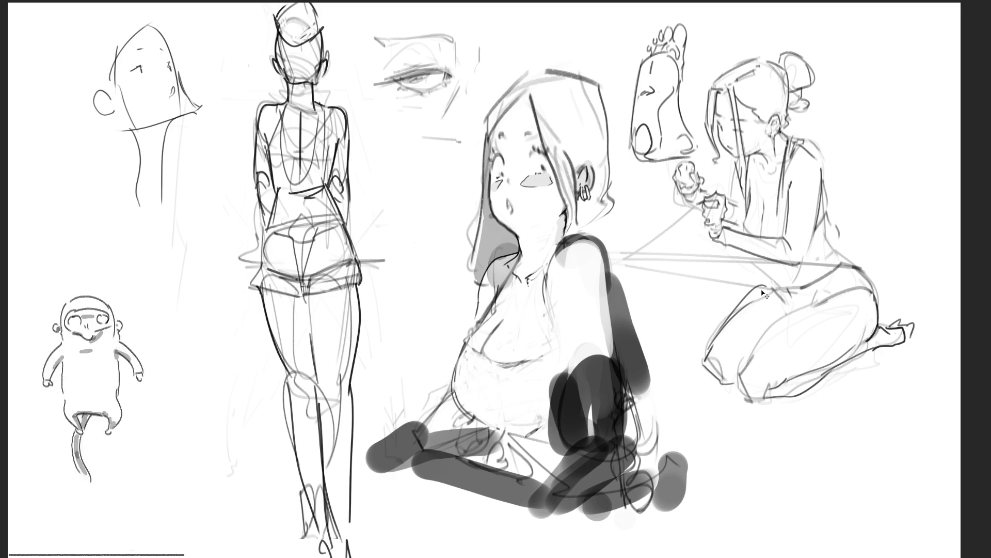
key("ctrl+z")
left_click_drag(768, 282, 706, 359)
left_click_drag(770, 308, 763, 315)
key("ctrl+z")
key("ctrl+z")
mouse_move(772, 278)
left_mouse_down()
mouse_move(713, 357)
mouse_move(771, 298)
left_mouse_up()
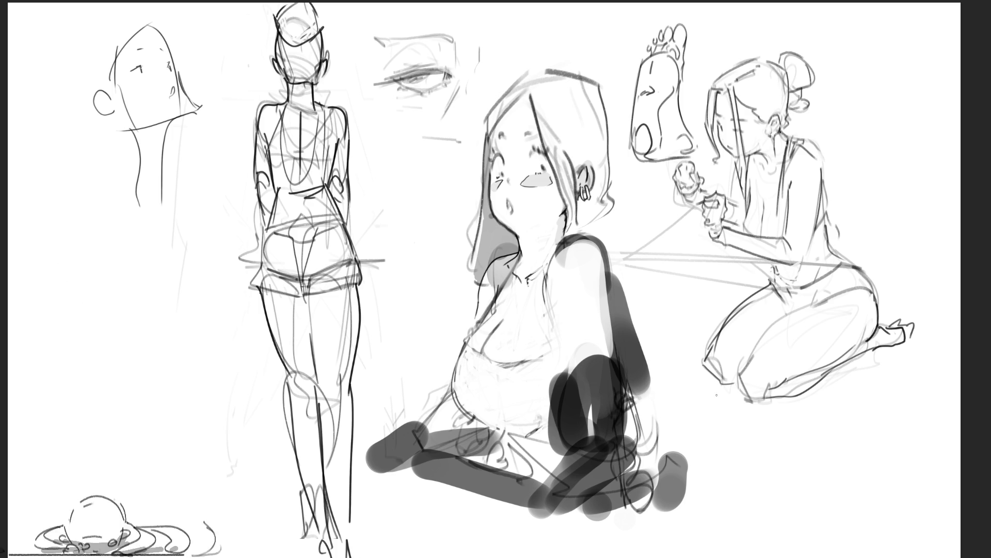
Sketch several diagonal ground lines under the kneeling figure's knee and shin
left_click_drag(716, 395, 774, 423)
mouse_move(757, 390)
left_mouse_down()
mouse_move(774, 403)
mouse_move(799, 395)
mouse_move(904, 339)
left_mouse_up()
mouse_move(918, 338)
left_mouse_down()
mouse_move(775, 429)
mouse_move(923, 342)
left_mouse_up()
left_click_drag(734, 402, 784, 425)
left_click_drag(705, 385, 776, 407)
left_click_drag(900, 358, 946, 326)
left_click_drag(861, 386, 902, 355)
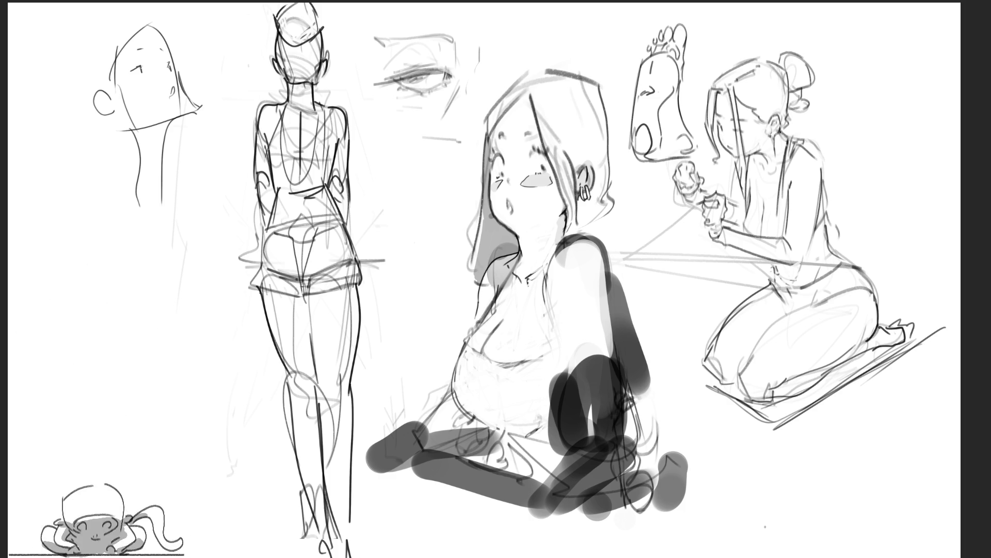
Draw and darken a boxy backpack outline beside the seated girl's shoulder
mouse_move(608, 273)
left_mouse_down()
mouse_move(629, 269)
mouse_move(665, 319)
left_mouse_up()
mouse_move(622, 273)
left_mouse_down()
mouse_move(651, 274)
mouse_move(670, 326)
left_mouse_up()
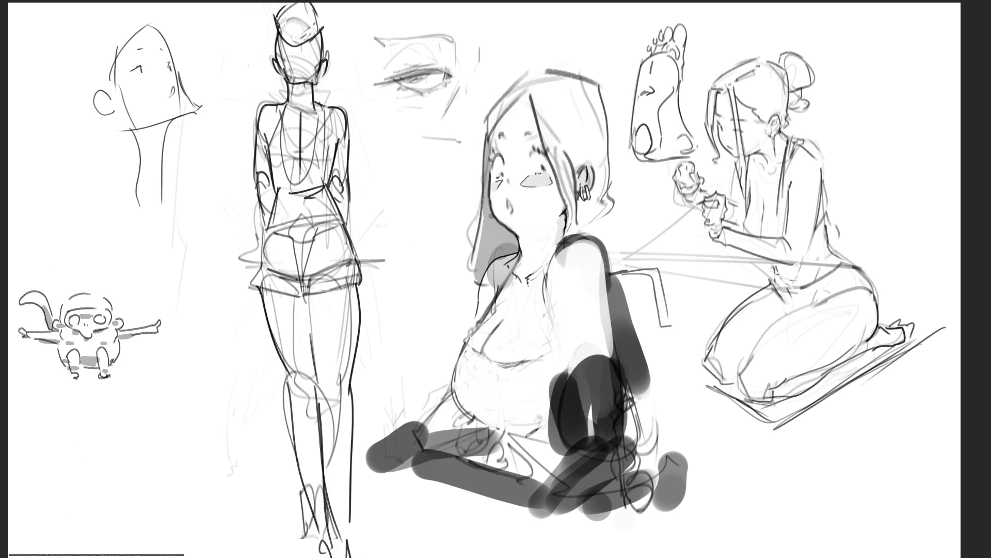
left_click_drag(638, 281, 662, 386)
mouse_move(665, 329)
left_mouse_down()
mouse_move(681, 395)
mouse_move(644, 404)
mouse_move(670, 392)
left_mouse_up()
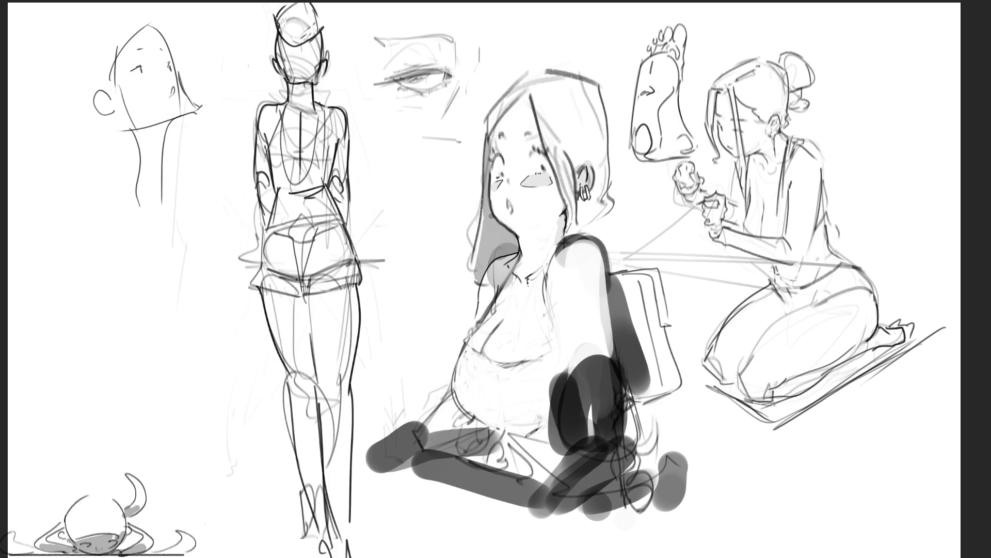
mouse_move(563, 240)
left_mouse_down()
mouse_move(611, 228)
mouse_move(619, 291)
left_mouse_up()
mouse_move(594, 229)
left_mouse_down()
mouse_move(572, 237)
mouse_move(547, 288)
mouse_move(566, 371)
left_mouse_up()
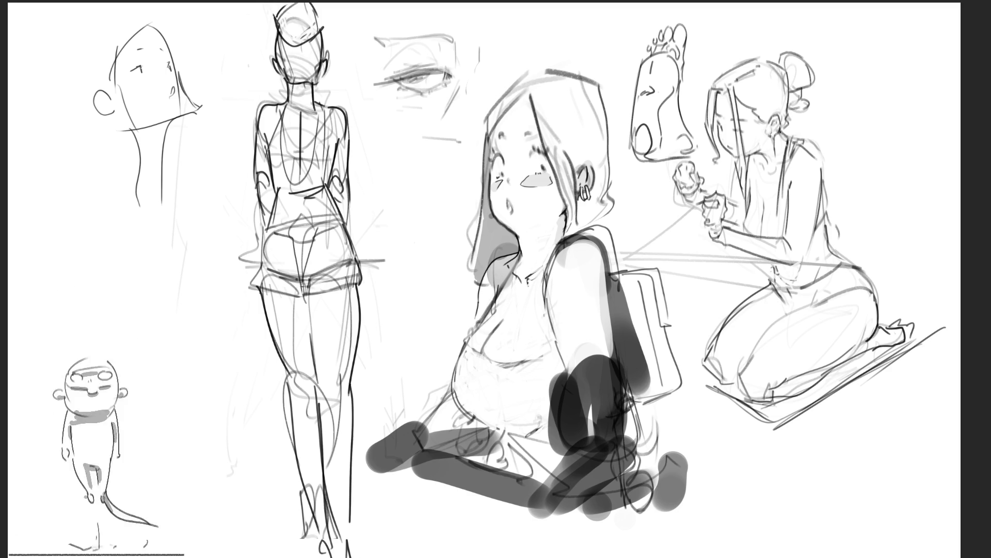
Add a darker brush stroke over the shading at the central girl's neck
mouse_move(514, 241)
left_mouse_down()
mouse_move(495, 286)
mouse_move(509, 282)
left_mouse_up()
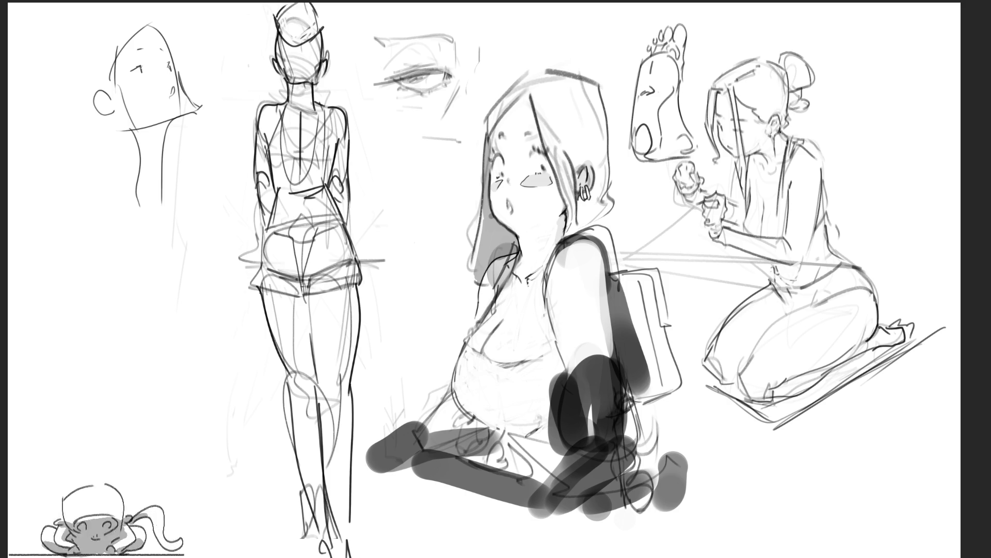
Sketch the curved torso contours and lower torso lines below the eye study
mouse_move(406, 143)
left_mouse_down()
mouse_move(402, 158)
mouse_move(425, 155)
mouse_move(401, 176)
mouse_move(450, 163)
mouse_move(381, 171)
mouse_move(375, 221)
mouse_move(391, 255)
left_mouse_up()
mouse_move(464, 164)
left_mouse_down()
mouse_move(457, 244)
mouse_move(405, 244)
mouse_move(448, 233)
mouse_move(424, 259)
mouse_move(421, 299)
left_mouse_up()
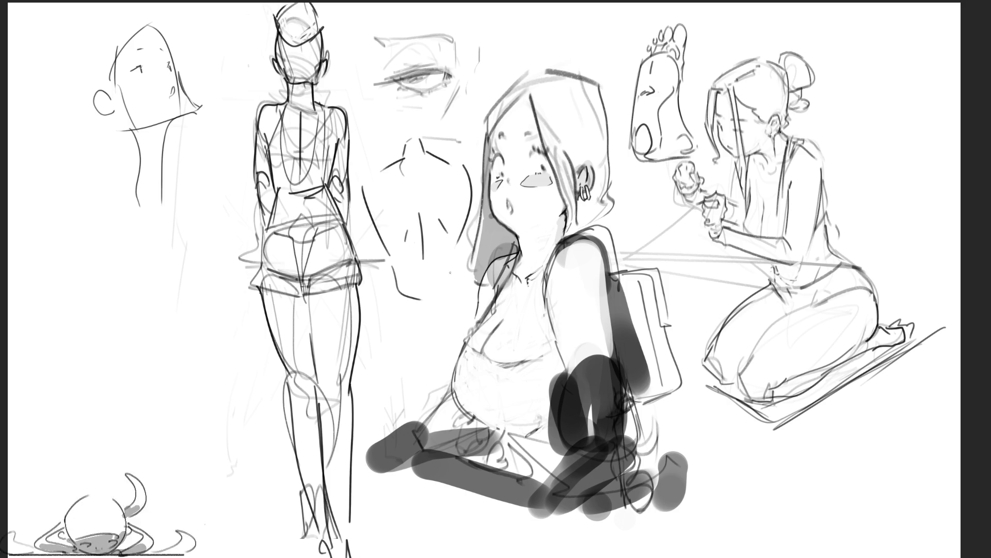
mouse_move(454, 249)
left_mouse_down()
mouse_move(453, 293)
mouse_move(436, 289)
left_mouse_up()
left_click_drag(401, 300, 429, 306)
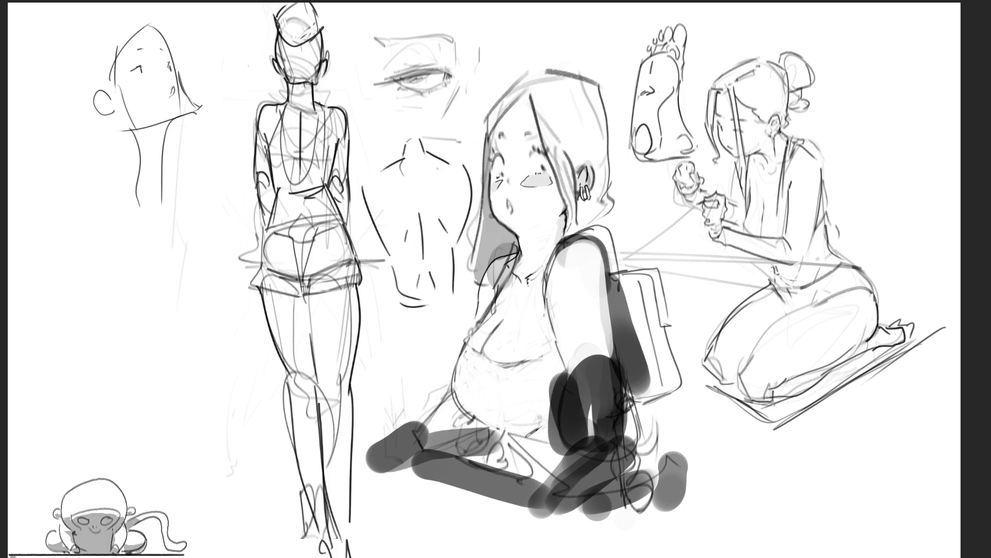
Add the mouth, chin, neck and shoulder lines, then start a mark at the sheet's top right
mouse_move(392, 160)
left_mouse_down()
mouse_move(403, 170)
mouse_move(432, 163)
mouse_move(422, 174)
mouse_move(434, 178)
mouse_move(432, 199)
left_mouse_up()
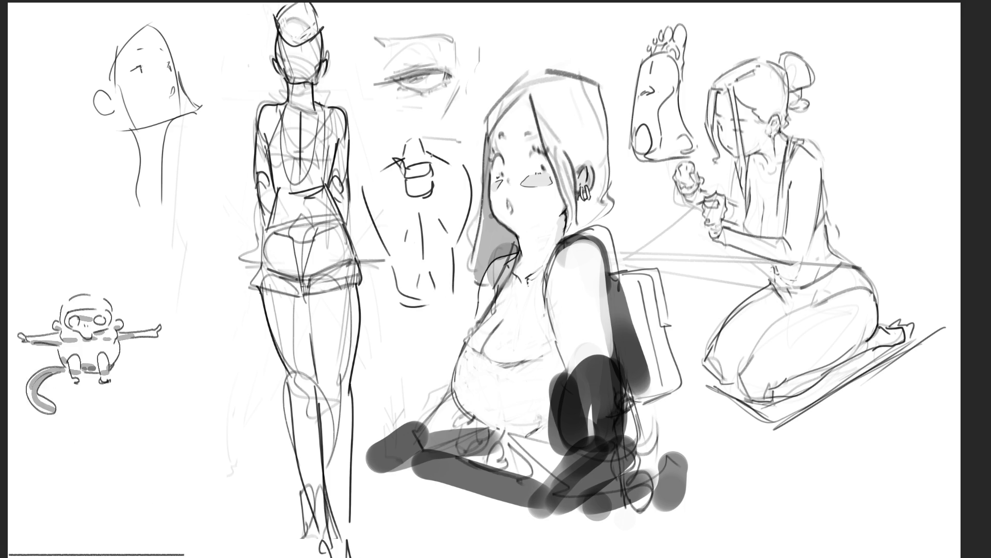
mouse_move(431, 164)
left_mouse_down()
mouse_move(439, 151)
mouse_move(461, 224)
left_mouse_up()
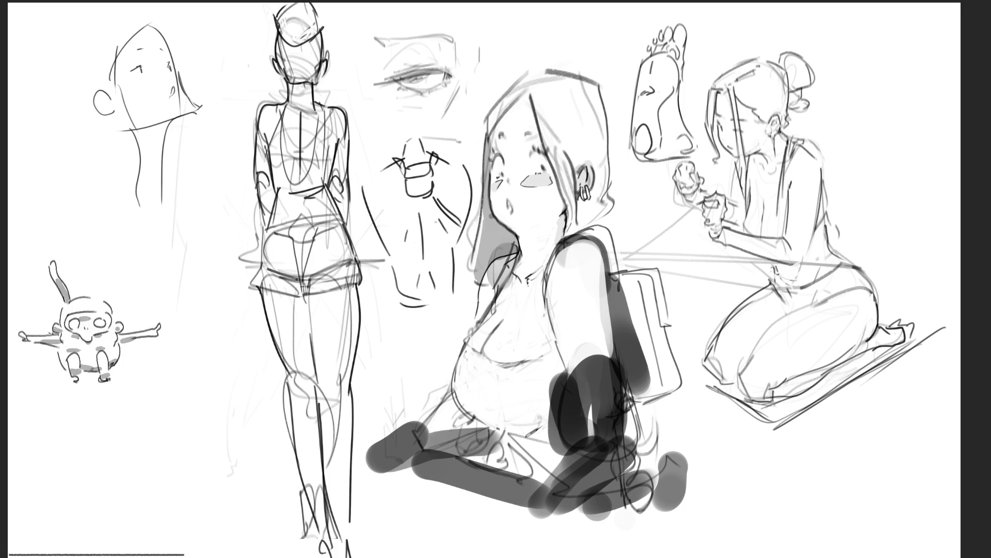
left_click_drag(411, 197, 379, 231)
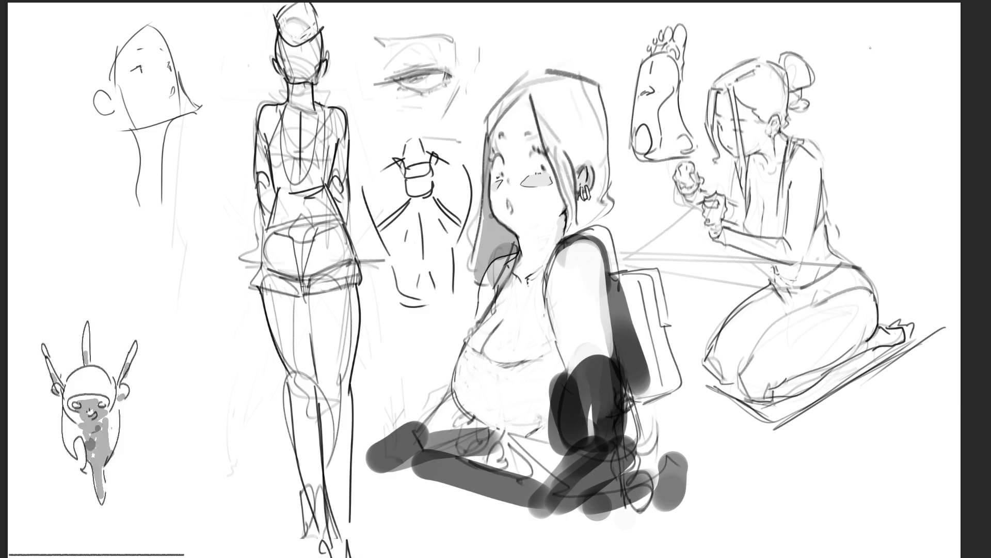
mouse_move(871, 48)
left_mouse_down()
mouse_move(866, 75)
mouse_move(881, 46)
mouse_move(892, 74)
mouse_move(879, 76)
mouse_move(880, 98)
mouse_move(901, 107)
mouse_move(901, 100)
mouse_move(904, 109)
left_mouse_up()
Add finger strokes, an underline and left-side strokes to the top-right hand sketch
mouse_move(905, 103)
left_mouse_down()
mouse_move(919, 93)
mouse_move(917, 114)
left_mouse_up()
left_click_drag(917, 112, 905, 119)
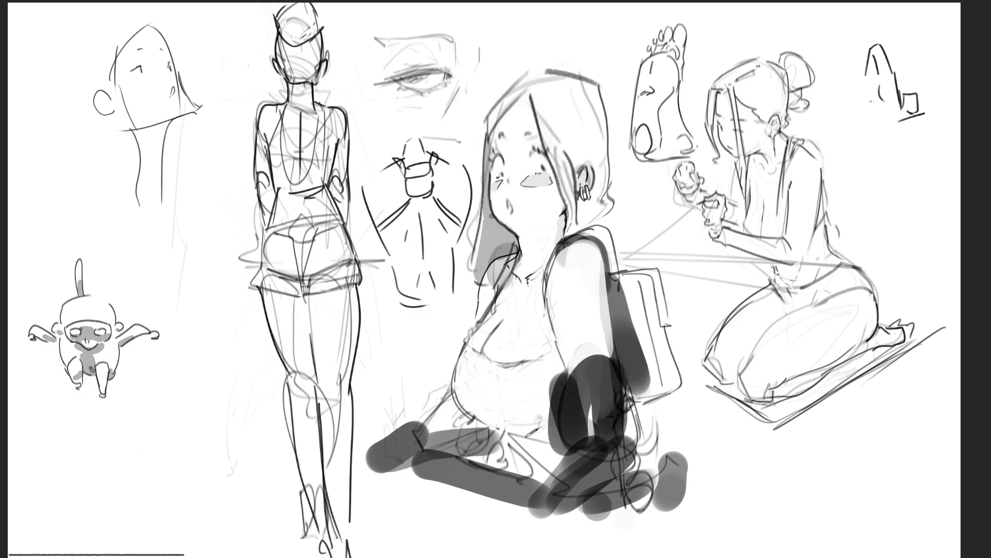
mouse_move(870, 89)
left_mouse_down()
mouse_move(879, 98)
mouse_move(868, 117)
mouse_move(897, 119)
left_mouse_up()
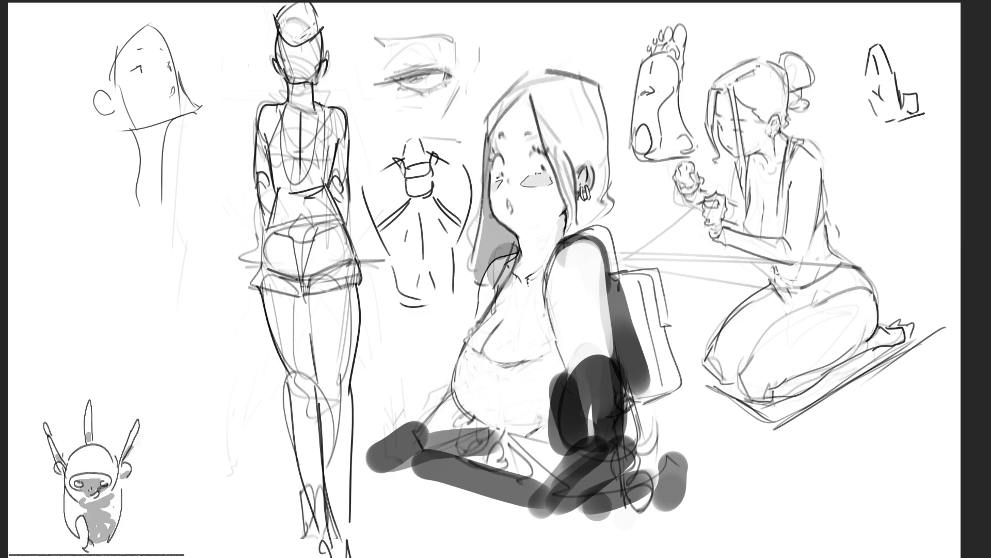
mouse_move(855, 77)
left_mouse_down()
mouse_move(859, 91)
mouse_move(863, 83)
left_mouse_up()
left_click_drag(859, 91, 867, 97)
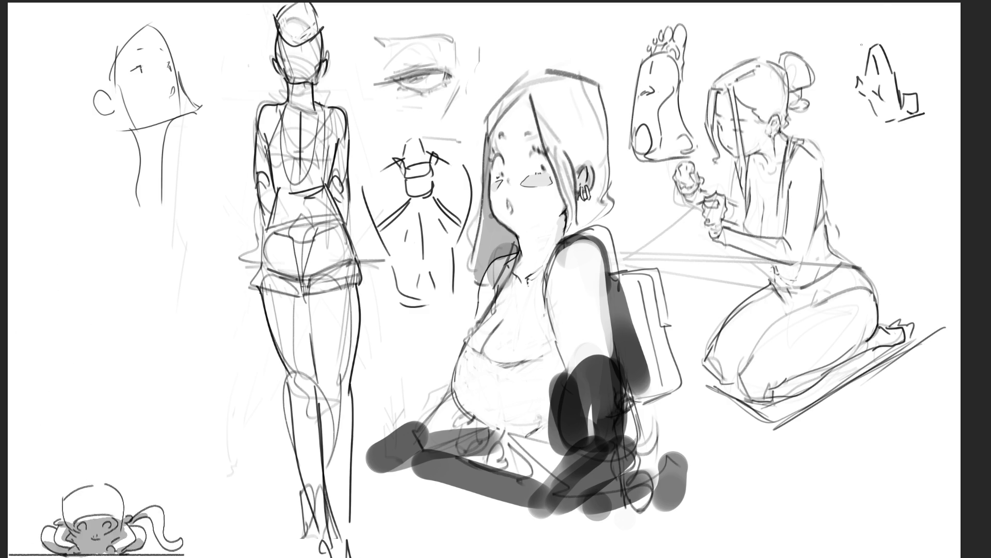
Extend the hand upward on its left, then draw a cylinder's ellipse top and right side below
left_click_drag(855, 56, 858, 69)
left_click_drag(849, 24, 854, 51)
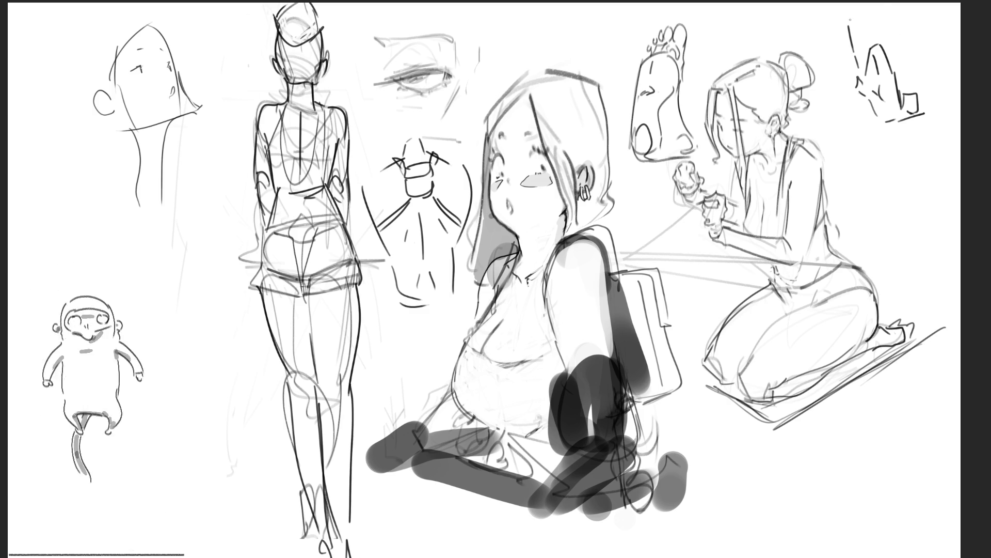
mouse_move(851, 14)
left_mouse_down()
mouse_move(851, 22)
mouse_move(869, 18)
mouse_move(880, 42)
mouse_move(859, 51)
left_mouse_up()
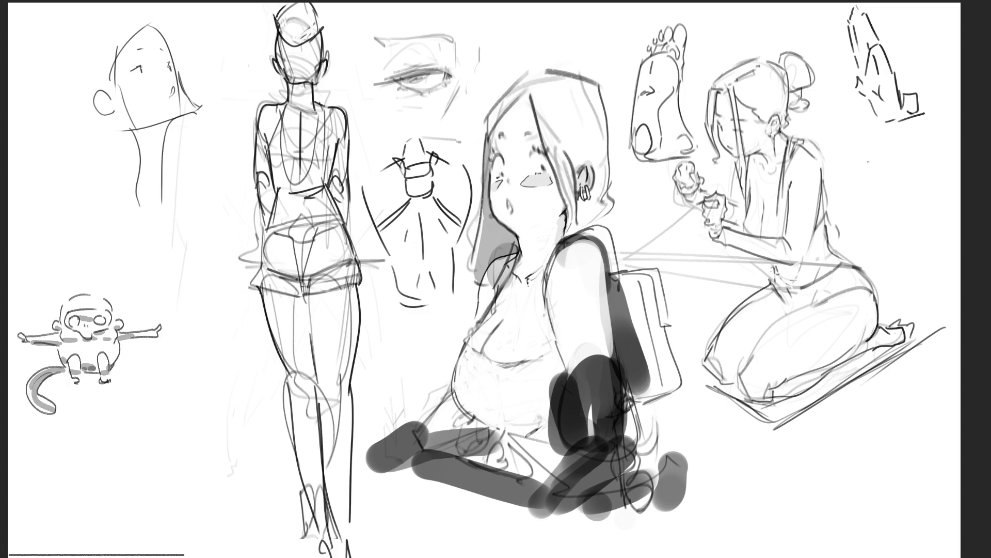
mouse_move(879, 147)
left_mouse_down()
mouse_move(888, 159)
mouse_move(899, 147)
mouse_move(873, 179)
left_mouse_up()
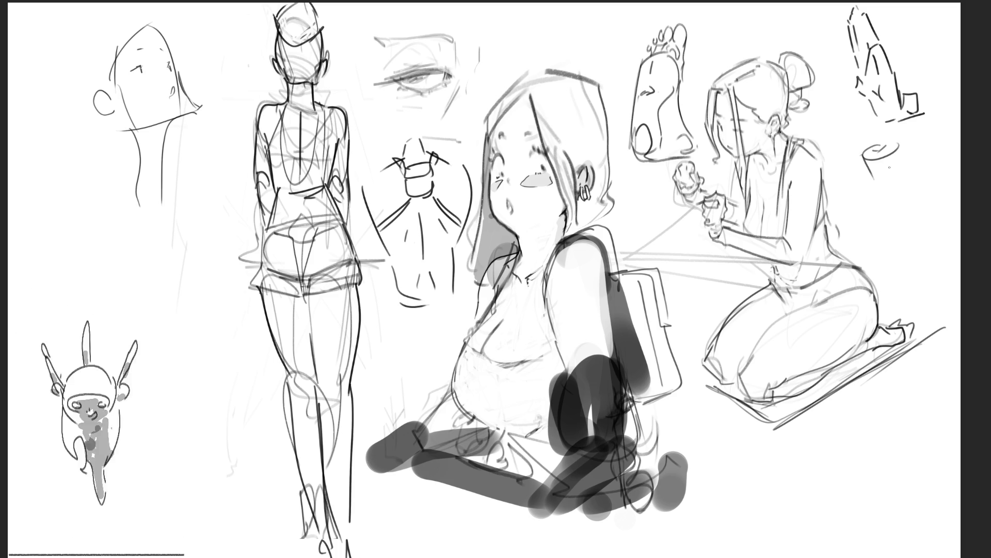
mouse_move(899, 146)
left_mouse_down()
mouse_move(910, 190)
mouse_move(892, 215)
mouse_move(917, 206)
left_mouse_up()
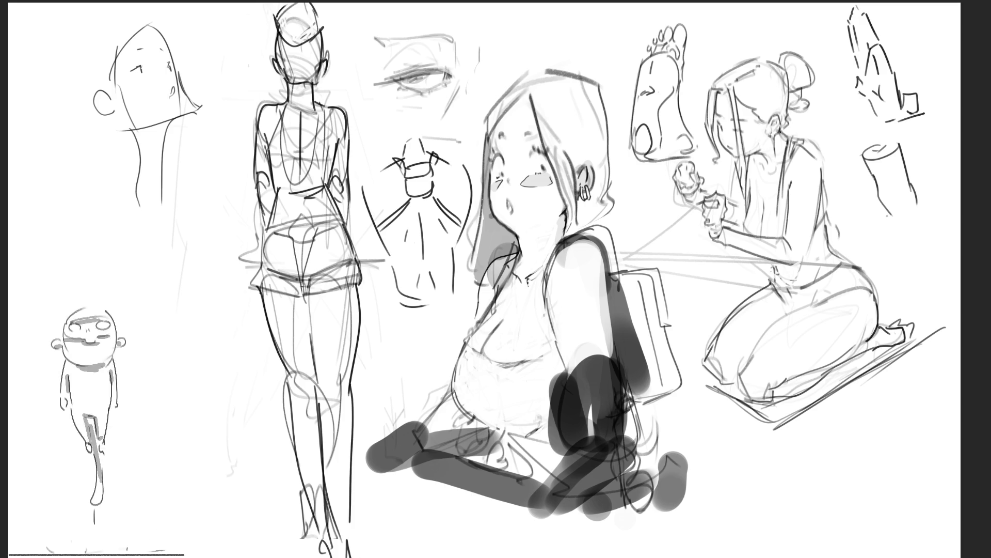
Extend both sides of the cylinder down into a long tube and close its bottom
left_click_drag(885, 207, 915, 270)
mouse_move(916, 205)
left_mouse_down()
mouse_move(944, 259)
mouse_move(919, 285)
mouse_move(939, 301)
left_mouse_up()
mouse_move(943, 254)
left_mouse_down()
mouse_move(960, 278)
mouse_move(936, 313)
mouse_move(960, 324)
mouse_move(946, 305)
left_mouse_up()
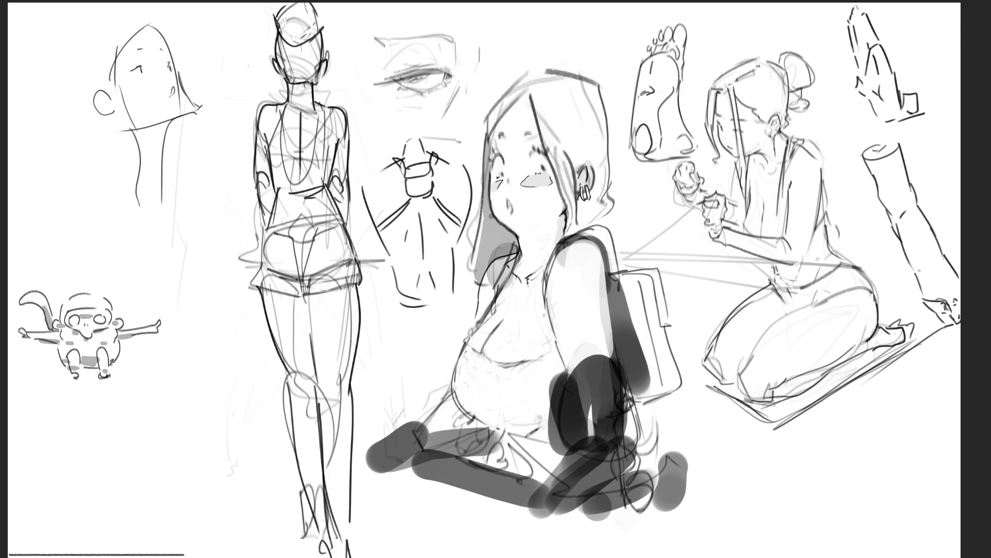
Darken and reinforce the cylinder's lower edge with short pencil strokes
left_click_drag(909, 253, 927, 304)
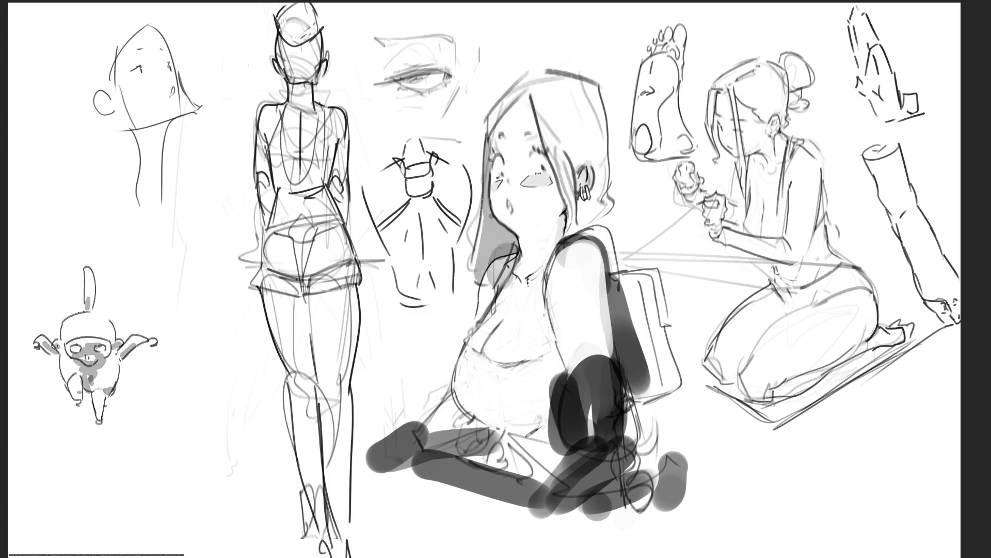
left_click_drag(925, 217, 960, 279)
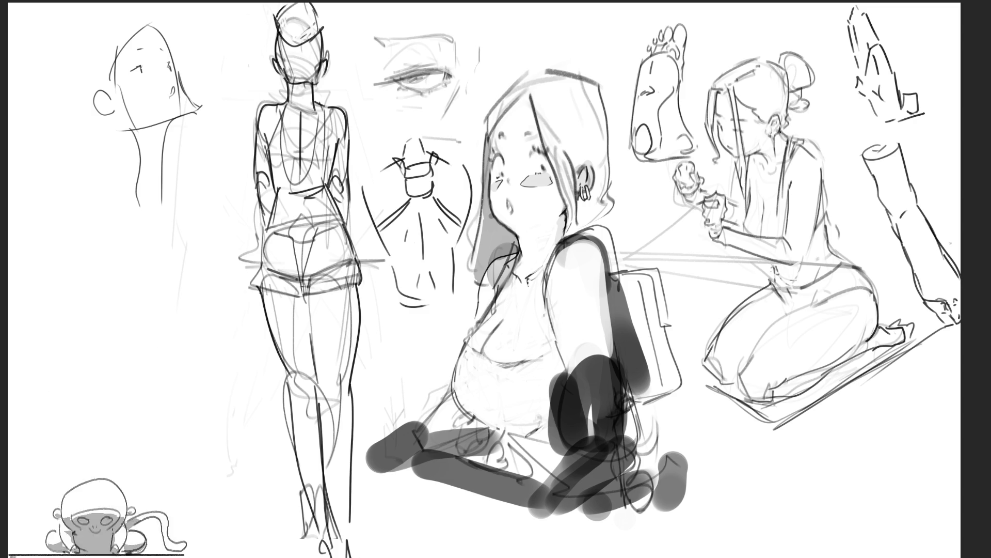
left_click_drag(910, 265, 946, 295)
left_click_drag(949, 237, 938, 297)
left_click_drag(954, 240, 910, 265)
mouse_move(895, 232)
left_mouse_down()
mouse_move(890, 247)
mouse_move(913, 294)
left_mouse_up()
mouse_move(956, 222)
left_mouse_down()
mouse_move(912, 303)
mouse_move(957, 328)
left_mouse_up()
left_click_drag(936, 328, 961, 335)
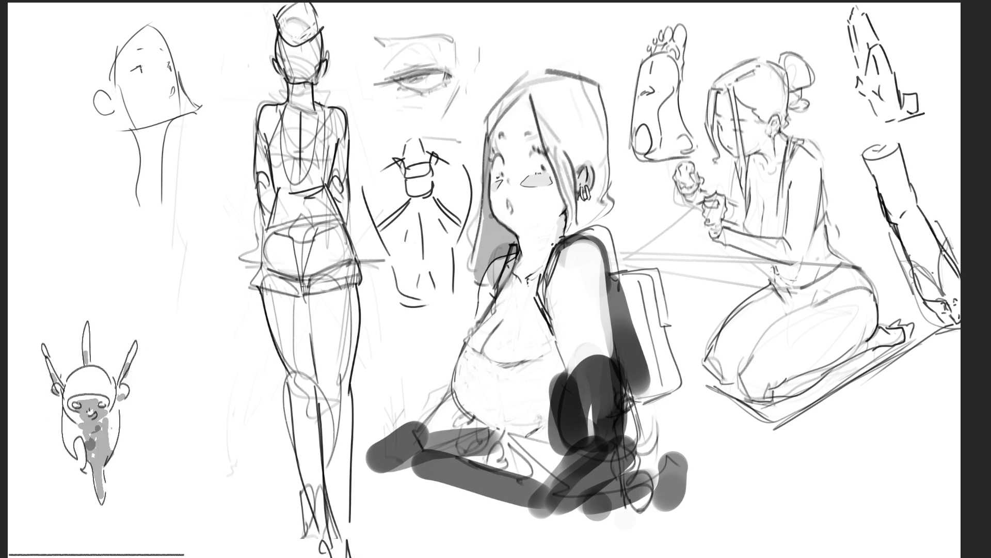
Trace dark contour lines over the seated girl's grey leg shapes down to the bottom edge
mouse_move(411, 442)
left_mouse_down()
mouse_move(416, 434)
mouse_move(367, 488)
mouse_move(402, 493)
mouse_move(373, 509)
mouse_move(413, 496)
mouse_move(397, 484)
mouse_move(419, 493)
mouse_move(388, 505)
left_mouse_up()
left_click_drag(394, 505, 445, 512)
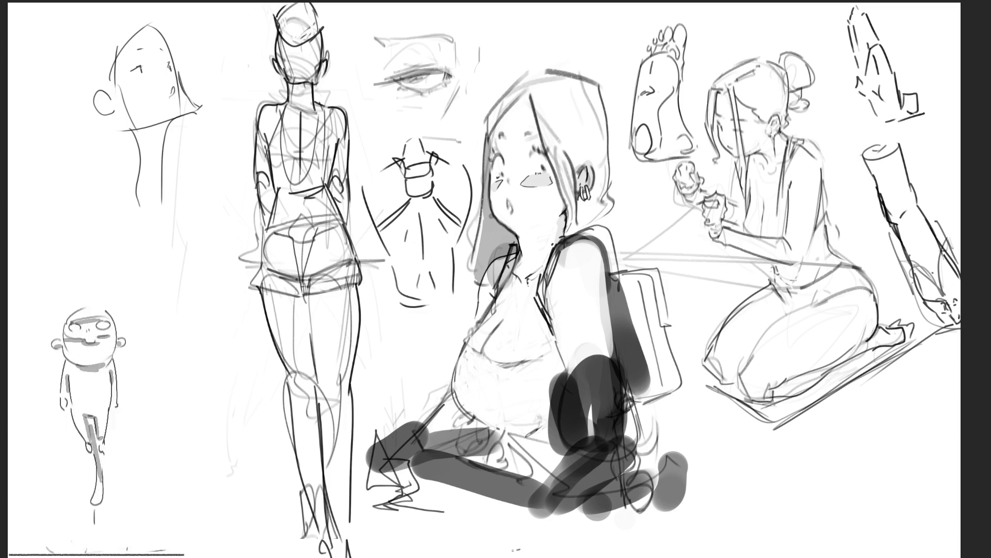
mouse_move(485, 548)
left_mouse_down()
mouse_move(603, 392)
mouse_move(632, 447)
mouse_move(511, 549)
mouse_move(397, 522)
left_mouse_up()
mouse_move(408, 436)
left_mouse_down()
mouse_move(511, 532)
mouse_move(421, 552)
left_mouse_up()
left_click_drag(490, 516, 400, 521)
mouse_move(444, 483)
left_mouse_down()
mouse_move(527, 511)
mouse_move(547, 550)
left_mouse_up()
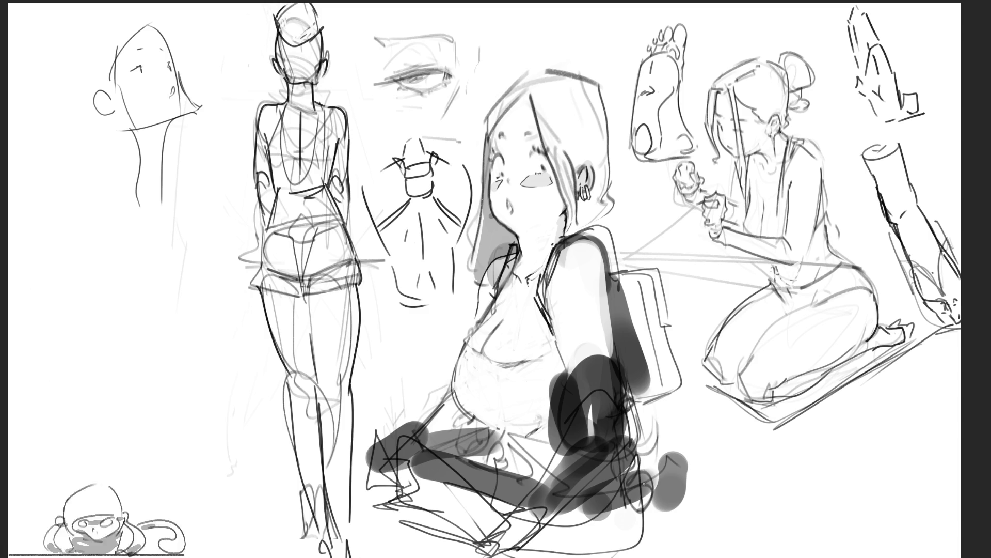
left_click_drag(644, 484, 666, 555)
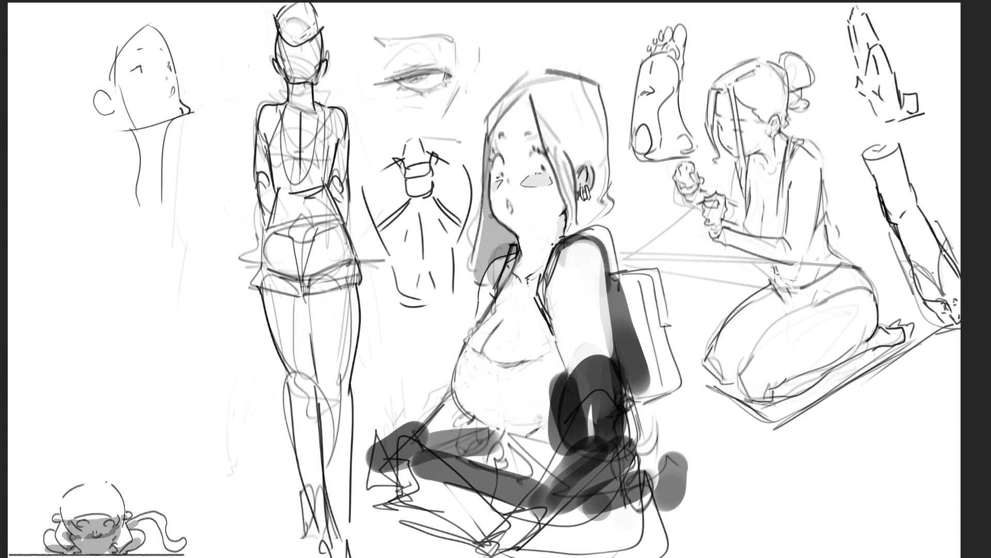
Refine the head sketch's facial profile, marking the mouth and jaw
left_click_drag(162, 64, 171, 88)
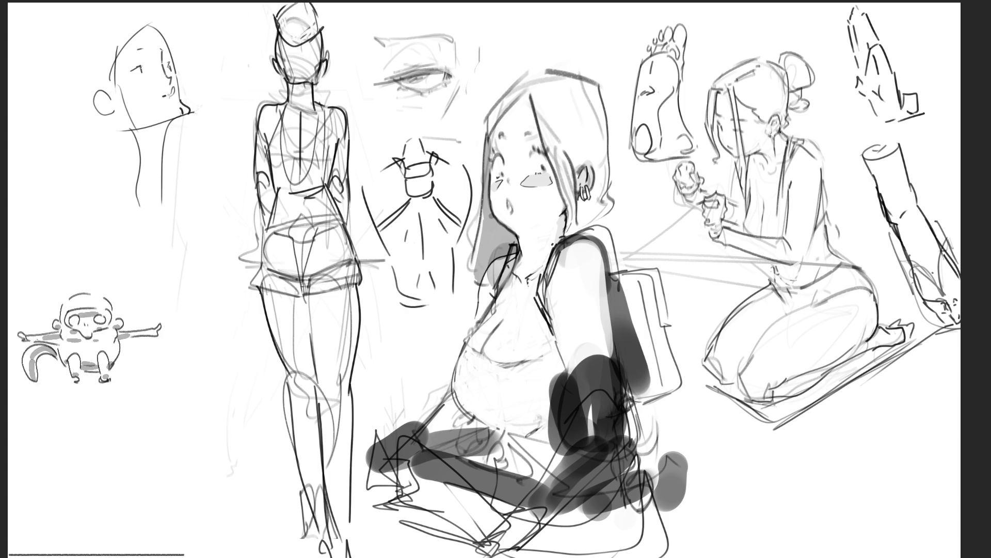
left_click_drag(171, 90, 167, 96)
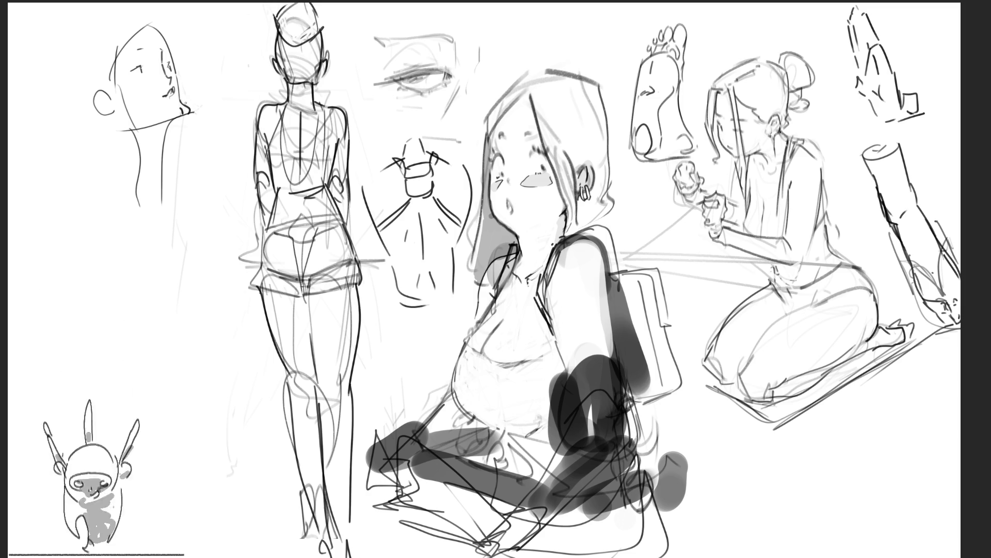
mouse_move(168, 120)
left_mouse_down()
mouse_move(178, 114)
mouse_move(165, 145)
mouse_move(152, 147)
mouse_move(159, 155)
left_mouse_up()
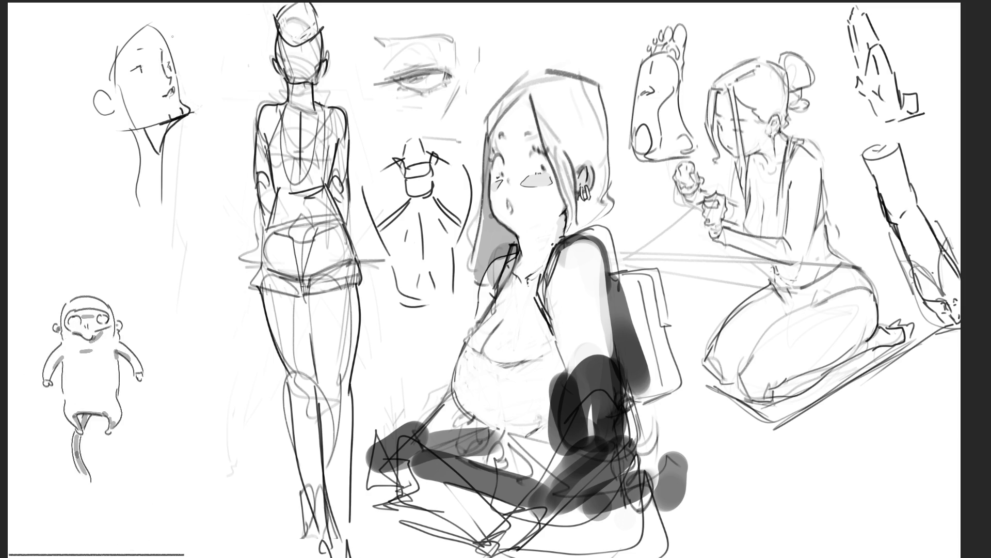
Draw the left and right neck lines below the head, redrawing the right side
left_click_drag(117, 117, 155, 199)
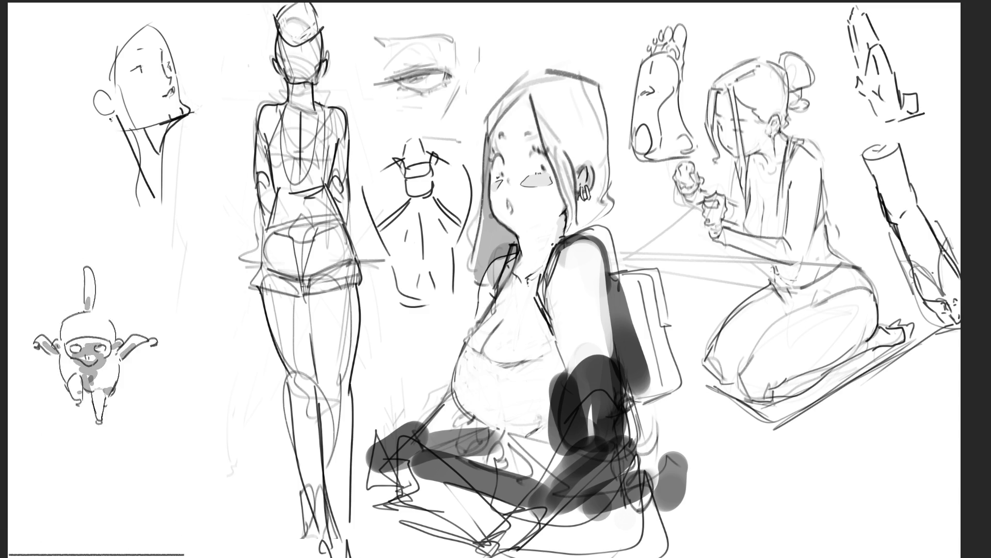
left_click_drag(111, 120, 139, 201)
left_click_drag(169, 130, 171, 200)
key("ctrl+z")
mouse_move(166, 135)
left_mouse_down()
mouse_move(175, 197)
mouse_move(117, 208)
mouse_move(169, 207)
mouse_move(184, 223)
mouse_move(180, 208)
left_mouse_up()
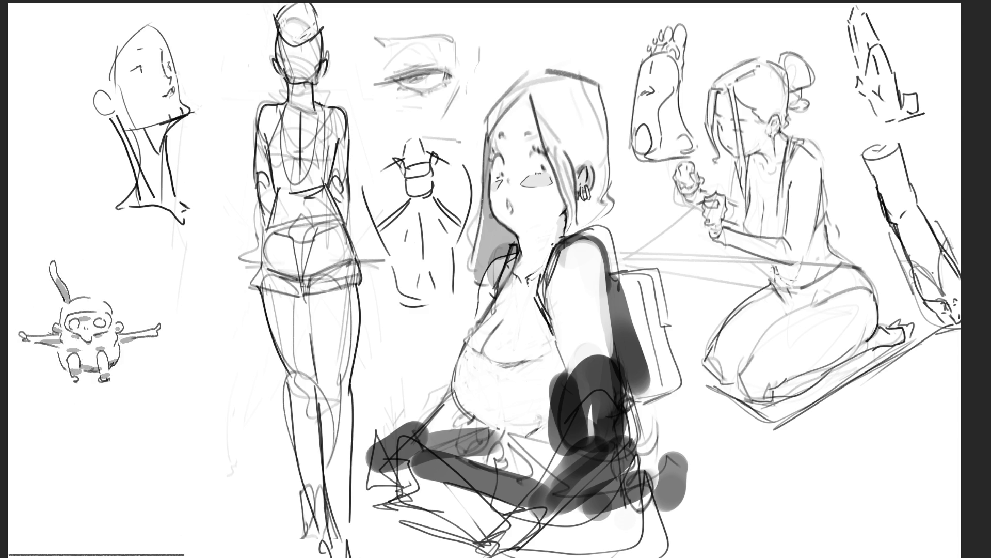
Discard an unwanted lip stroke, add an eye and eyebrow, and darken the ear
mouse_move(163, 104)
left_mouse_down()
mouse_move(174, 108)
mouse_move(164, 96)
mouse_move(173, 94)
left_mouse_up()
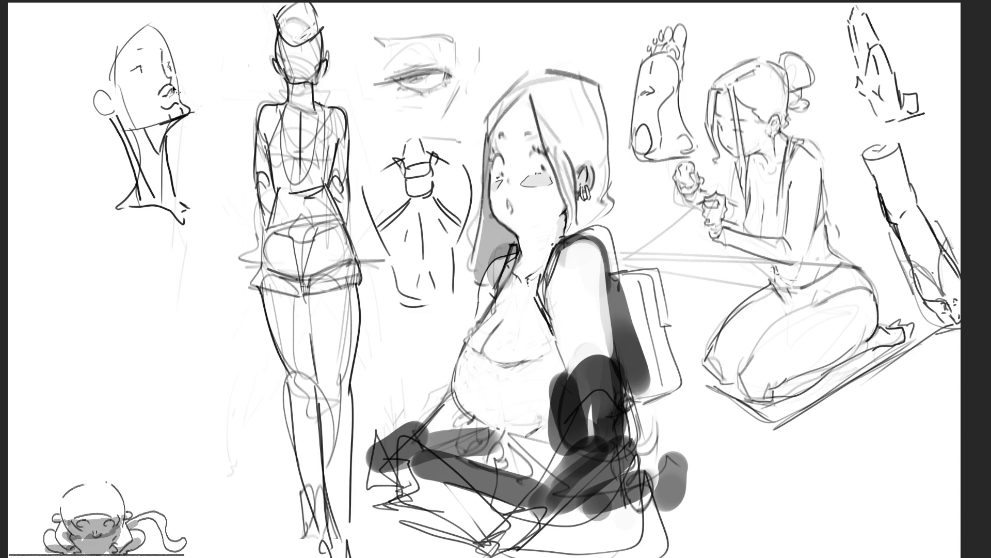
key("ctrl+z")
key("ctrl+z")
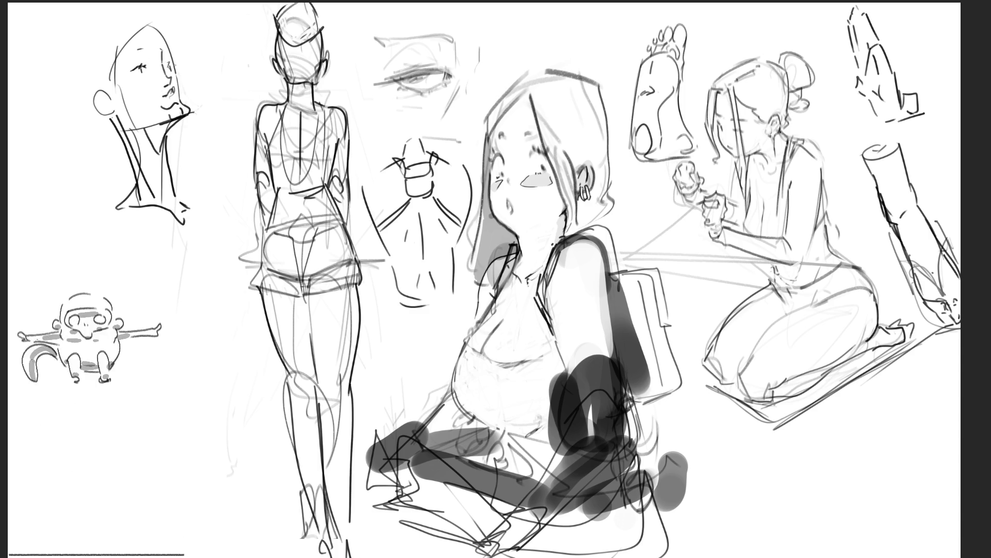
mouse_move(172, 60)
left_mouse_down()
mouse_move(146, 48)
mouse_move(169, 54)
left_mouse_up()
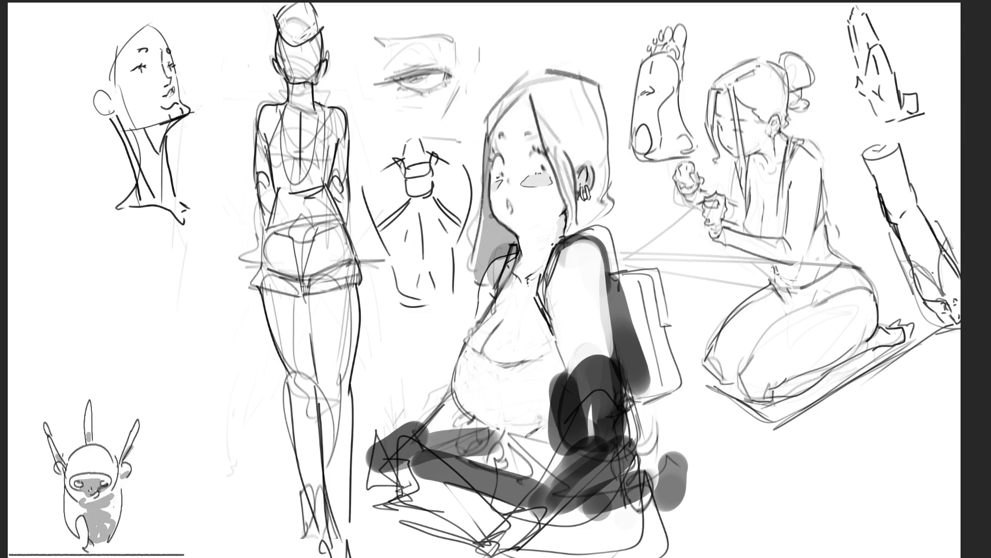
mouse_move(103, 88)
left_mouse_down()
mouse_move(92, 97)
mouse_move(105, 111)
left_mouse_up()
left_click_drag(93, 93, 107, 98)
mouse_move(104, 97)
left_mouse_down()
mouse_move(112, 32)
mouse_move(157, 27)
left_mouse_up()
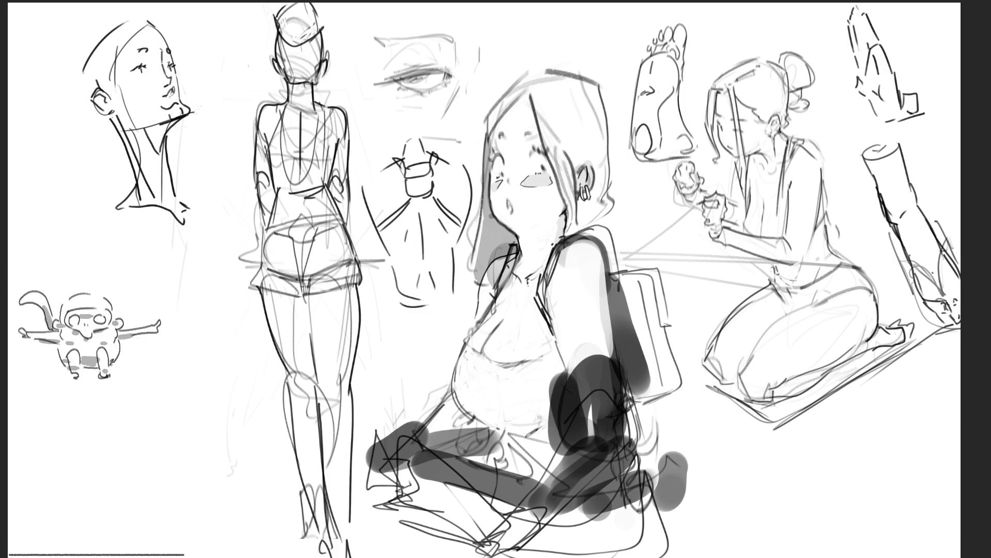
Darken the head sketch's left contour and outline the top of the seated girl's hair
mouse_move(82, 68)
left_mouse_down()
mouse_move(77, 98)
mouse_move(112, 126)
left_mouse_up()
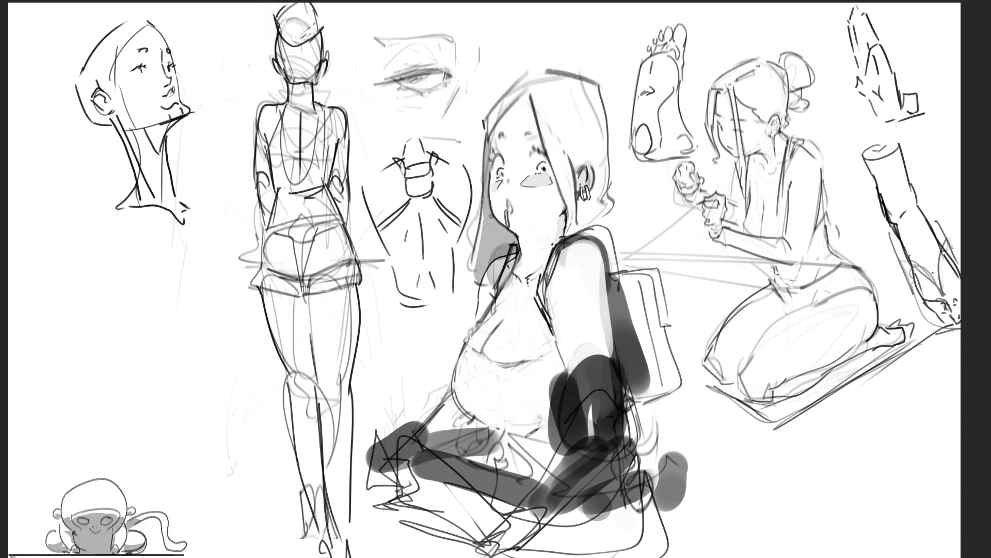
mouse_move(480, 121)
left_mouse_down()
mouse_move(527, 68)
mouse_move(593, 78)
mouse_move(630, 226)
mouse_move(613, 231)
left_mouse_up()
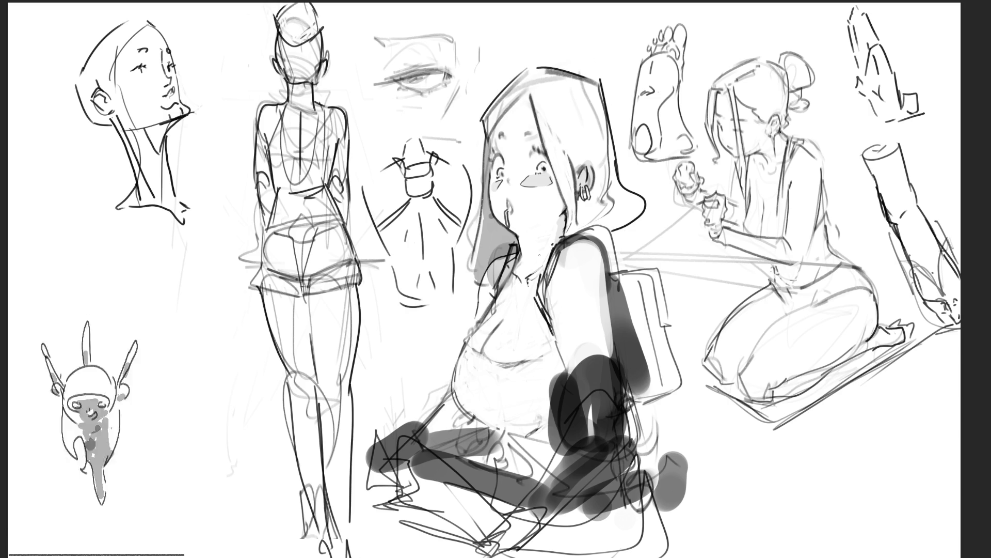
Add a line below the girl's ear and rough in strokes at the figure's bottom, lightening some
left_click_drag(582, 197, 578, 221)
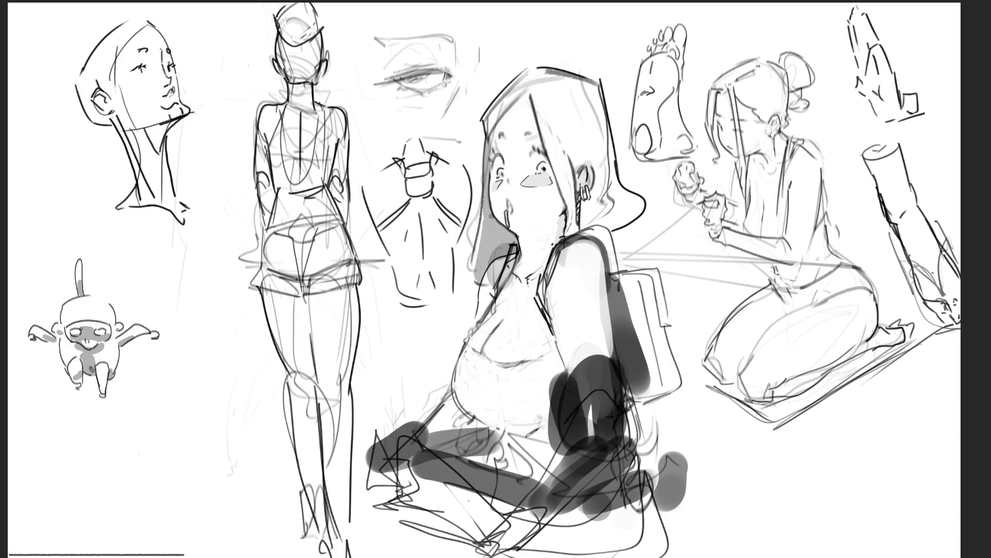
left_click_drag(434, 502, 650, 496)
mouse_move(608, 499)
left_mouse_down()
mouse_move(468, 497)
mouse_move(406, 556)
left_mouse_up()
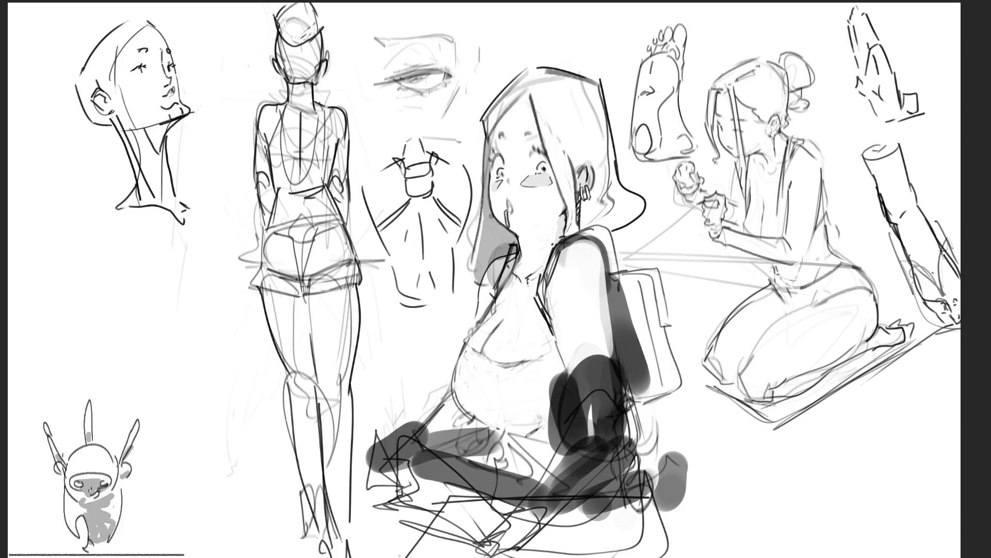
left_click_drag(436, 507, 397, 556)
left_click_drag(434, 509, 563, 492)
mouse_move(638, 497)
left_mouse_down()
mouse_move(682, 503)
mouse_move(705, 557)
left_mouse_up()
left_click_drag(619, 481, 705, 557)
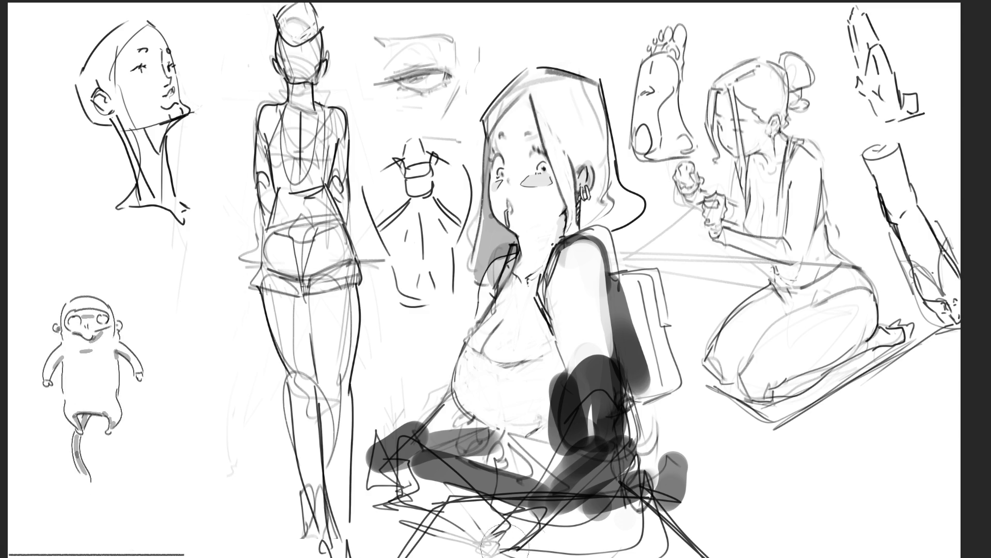
mouse_move(494, 542)
left_mouse_down()
mouse_move(619, 516)
mouse_move(465, 516)
mouse_move(620, 532)
mouse_move(502, 547)
left_mouse_up()
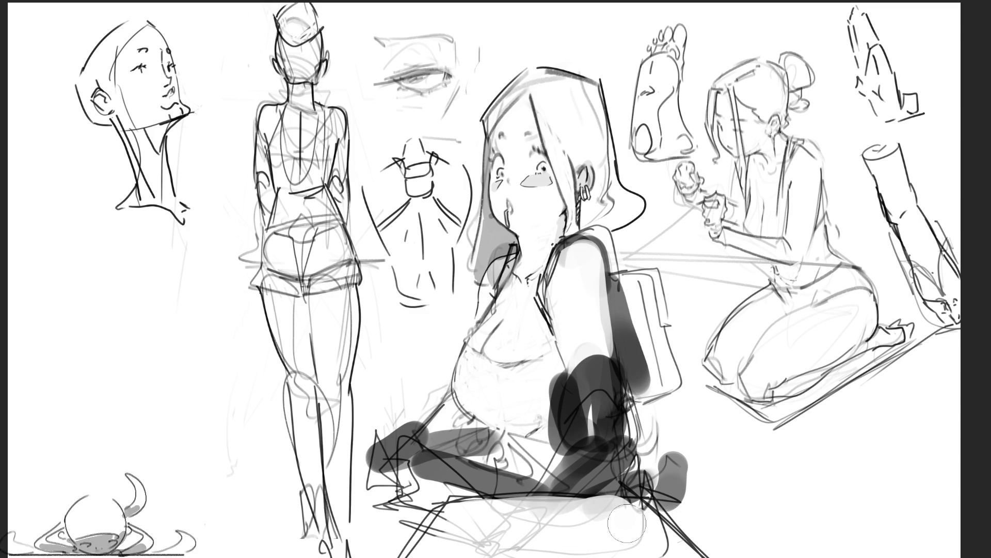
With a smaller brush, add short marks and a long horizontal line across the lap
key("bracketleft")
left_click_drag(671, 523, 694, 551)
mouse_move(399, 536)
left_mouse_down()
mouse_move(426, 538)
mouse_move(396, 548)
left_mouse_up()
left_click_drag(443, 509, 651, 499)
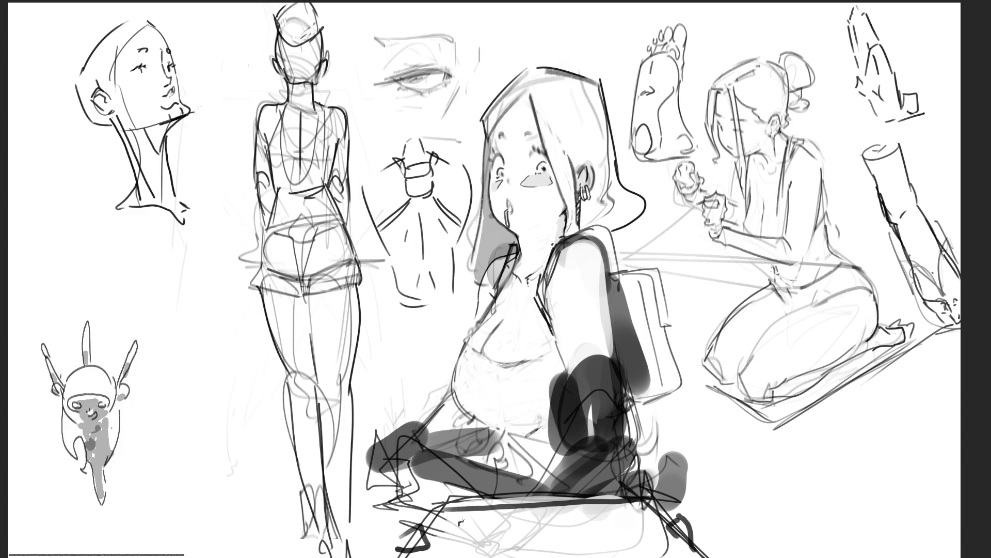
mouse_move(466, 521)
left_mouse_down()
mouse_move(492, 532)
mouse_move(460, 540)
mouse_move(496, 544)
left_mouse_up()
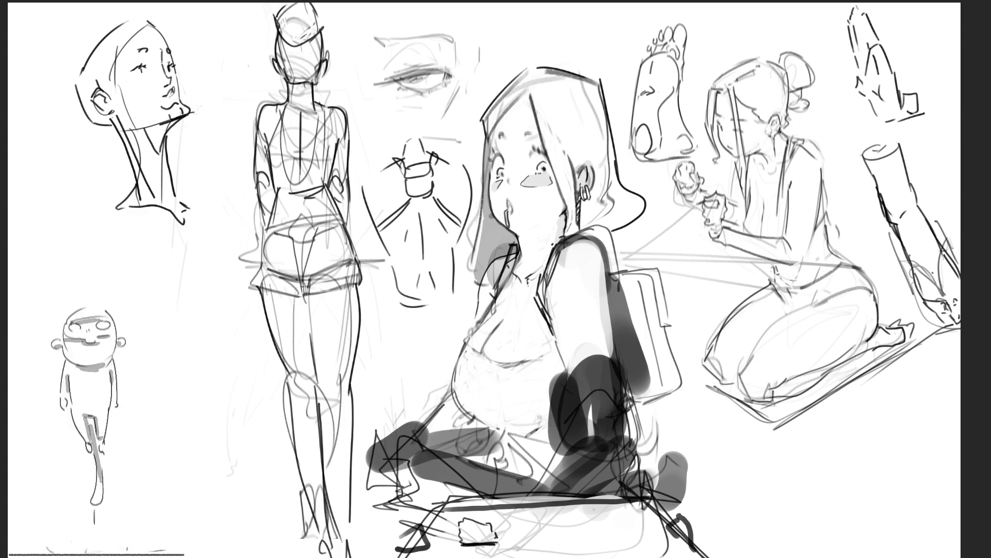
Draw two small box shapes on the lap with light shading inside
mouse_move(561, 513)
left_mouse_down()
mouse_move(585, 509)
mouse_move(594, 531)
left_mouse_up()
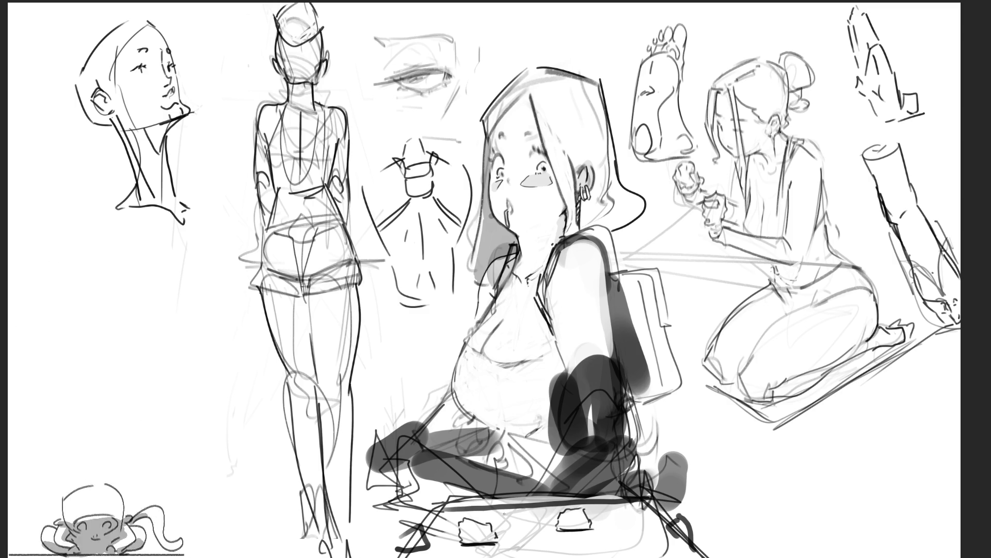
mouse_move(504, 512)
left_mouse_down()
mouse_move(501, 501)
mouse_move(531, 499)
mouse_move(536, 514)
left_mouse_up()
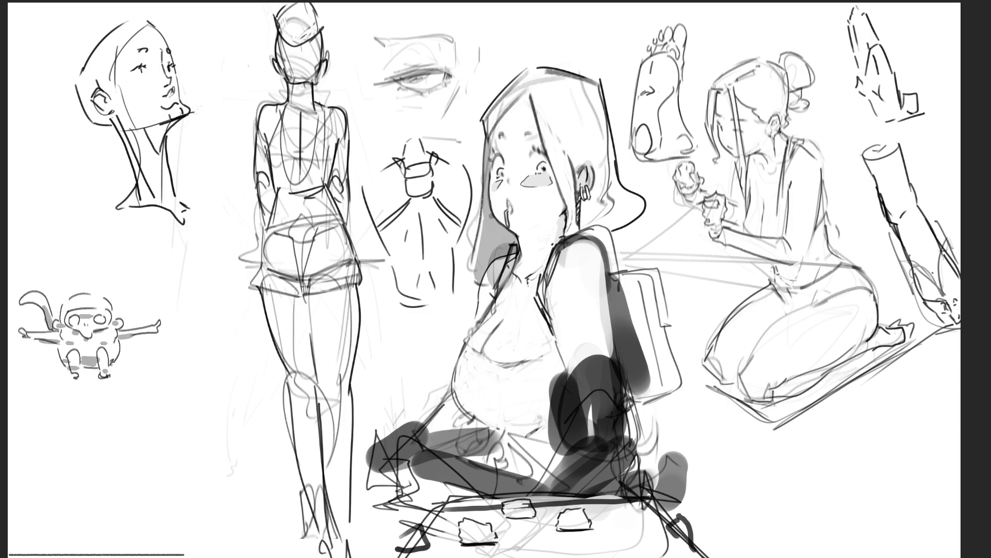
mouse_move(514, 507)
left_mouse_down()
mouse_move(532, 506)
mouse_move(524, 519)
left_mouse_up()
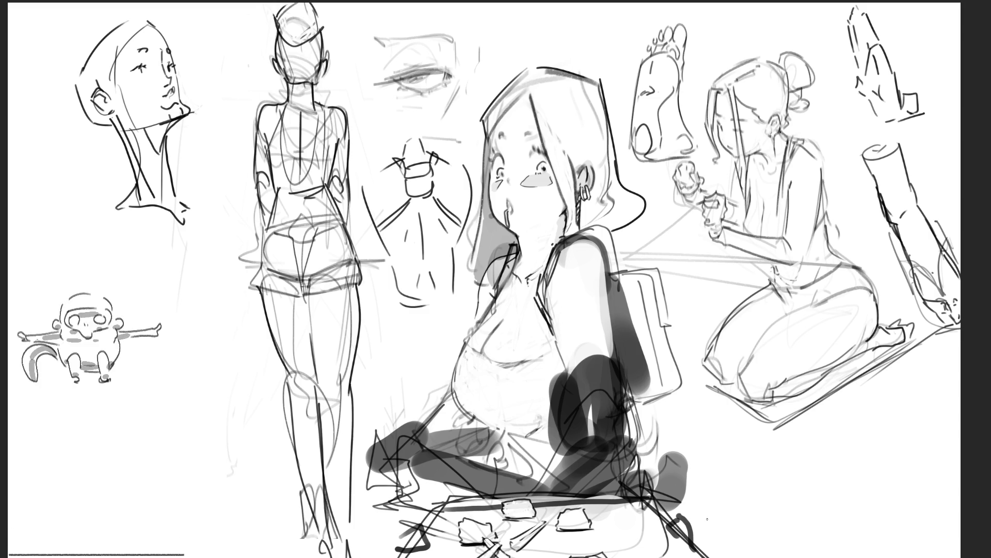
Draw a stroke below the figure's lower right, then undo it
mouse_move(692, 518)
left_mouse_down()
mouse_move(702, 557)
mouse_move(782, 505)
mouse_move(775, 553)
left_mouse_up()
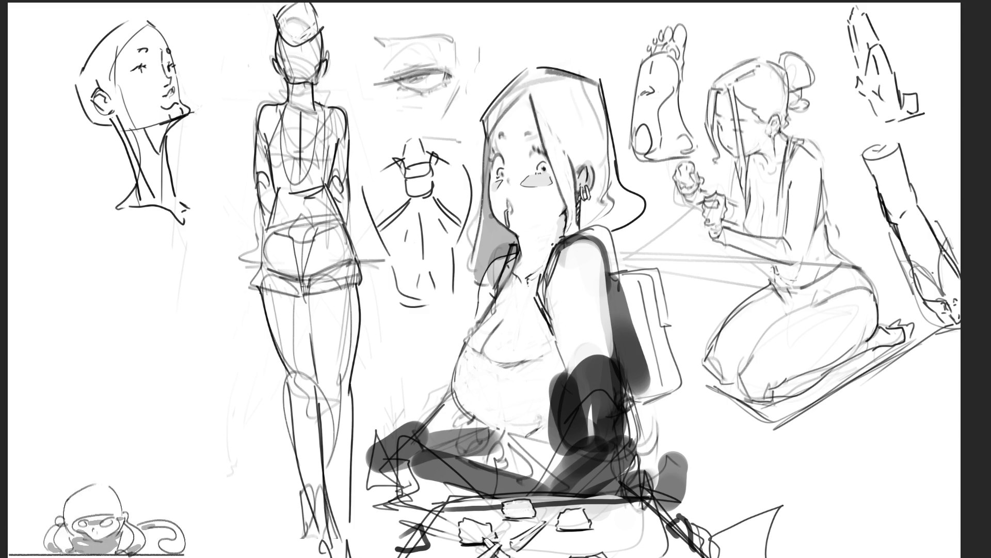
key("ctrl+z")
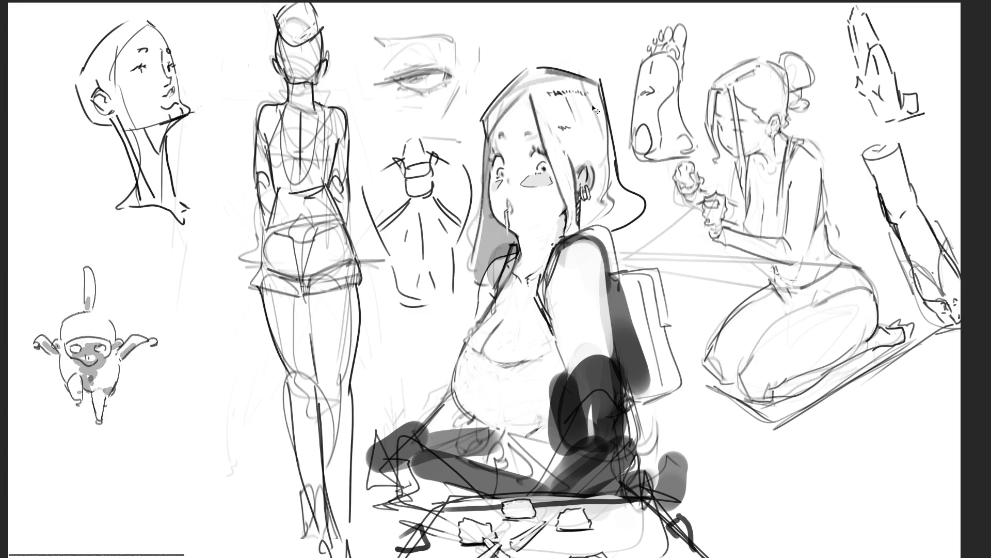
Redo the hatching on the girl's hair, then shade the neck study grey with a smaller brush
left_click_drag(573, 126, 594, 116)
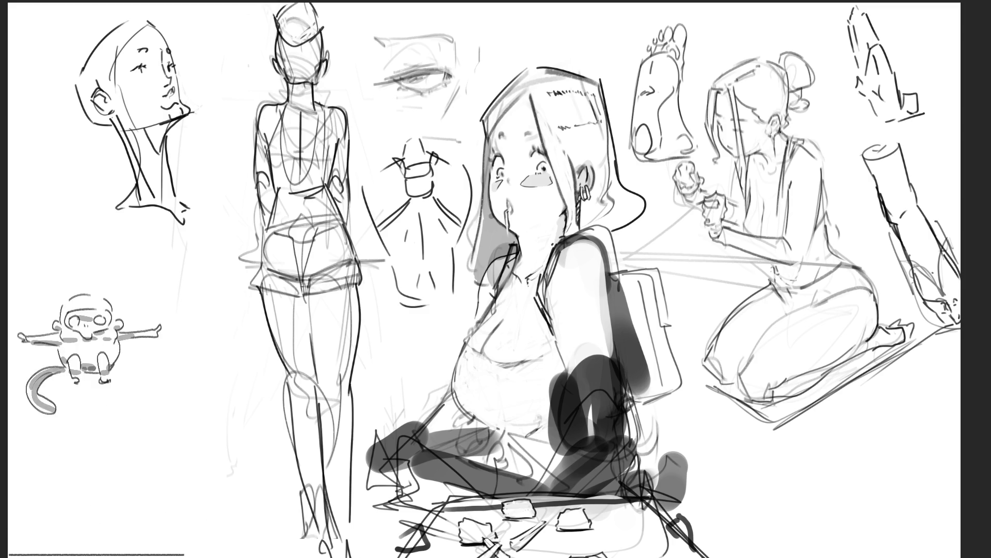
key("ctrl+z")
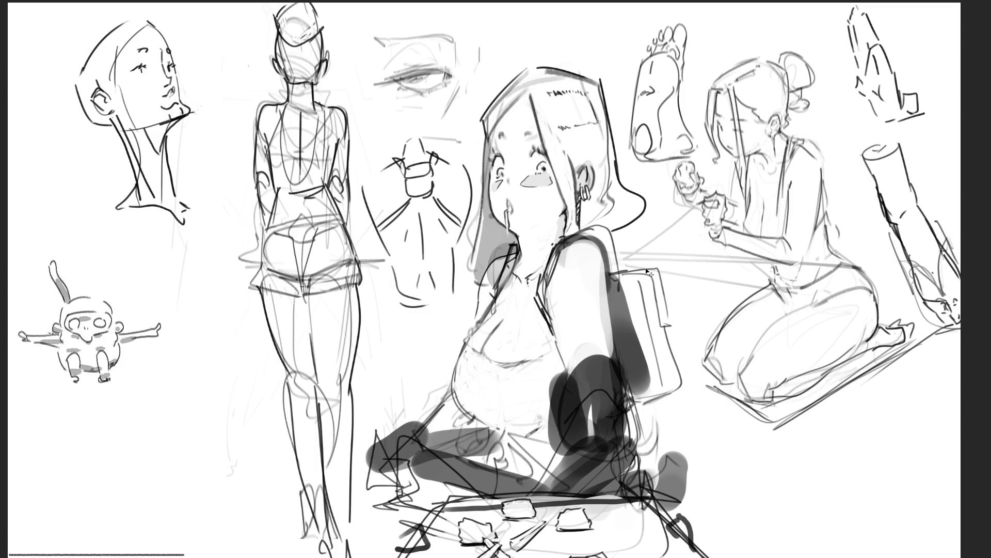
key("ctrl+z")
key("ctrl+z")
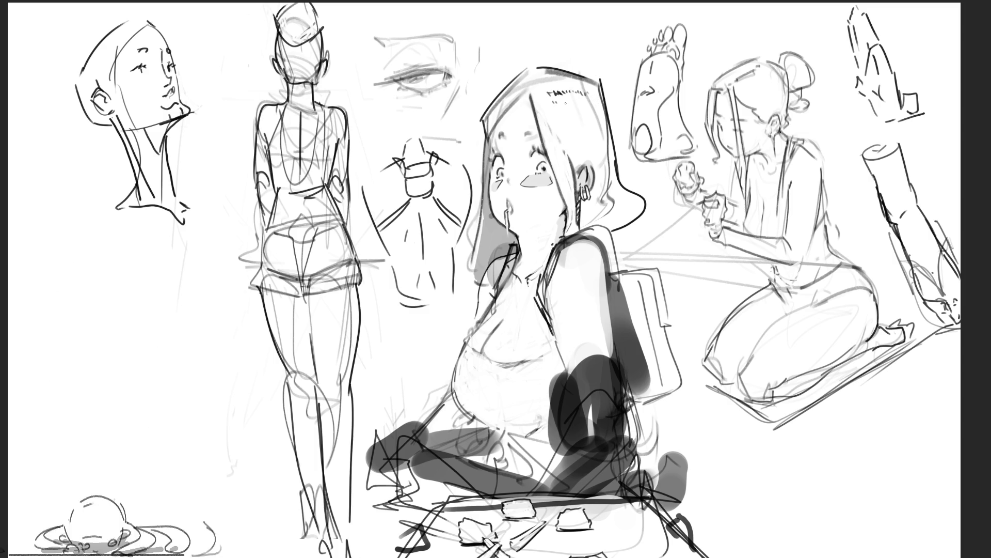
left_click_drag(582, 85, 583, 104)
left_click_drag(585, 86, 588, 106)
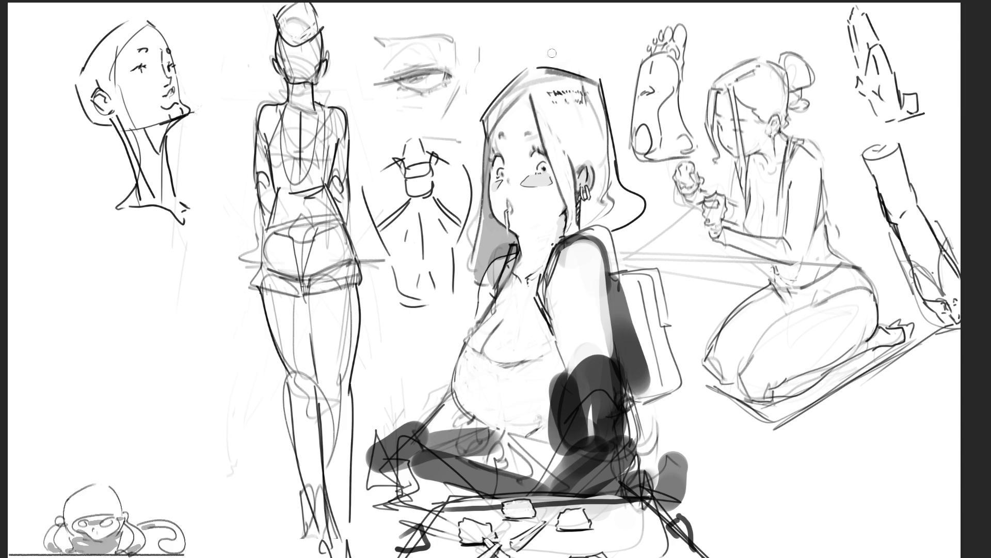
left_click_drag(562, 104, 547, 98)
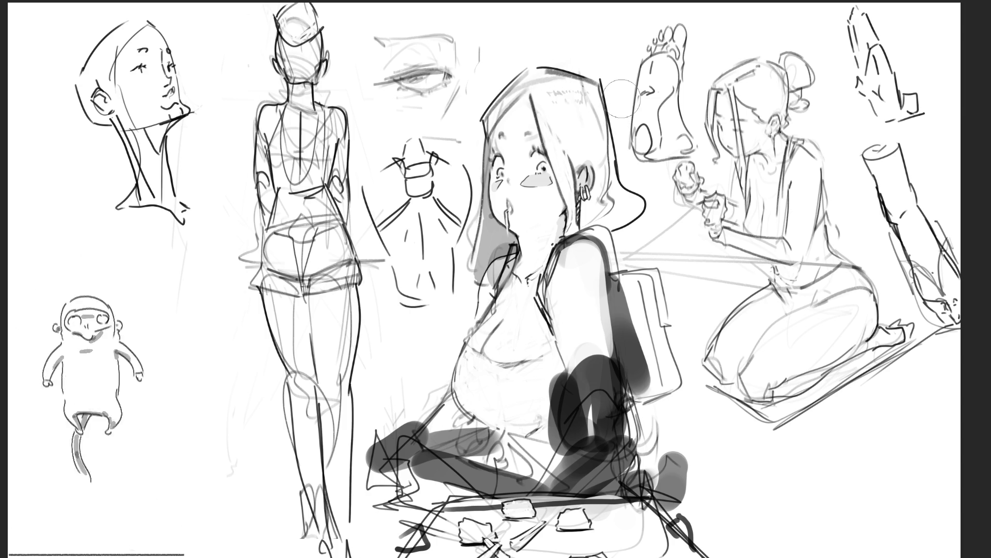
key("bracketleft")
key("bracketleft")
key("bracketleft")
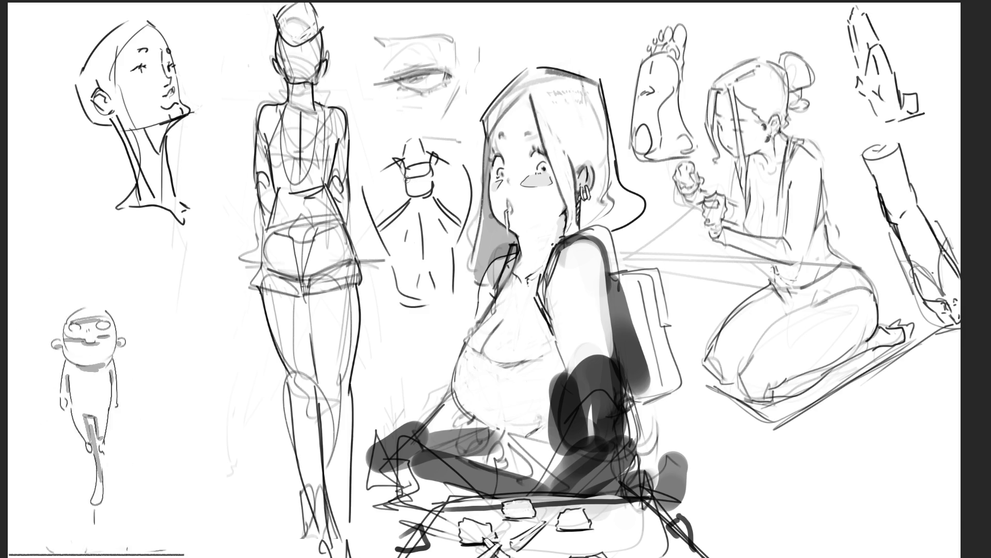
mouse_move(405, 178)
left_mouse_down()
mouse_move(435, 179)
mouse_move(433, 199)
mouse_move(412, 211)
mouse_move(435, 213)
mouse_move(410, 216)
mouse_move(427, 209)
mouse_move(413, 221)
mouse_move(440, 220)
mouse_move(416, 232)
mouse_move(444, 236)
mouse_move(413, 249)
mouse_move(439, 239)
mouse_move(416, 261)
mouse_move(438, 243)
left_mouse_up()
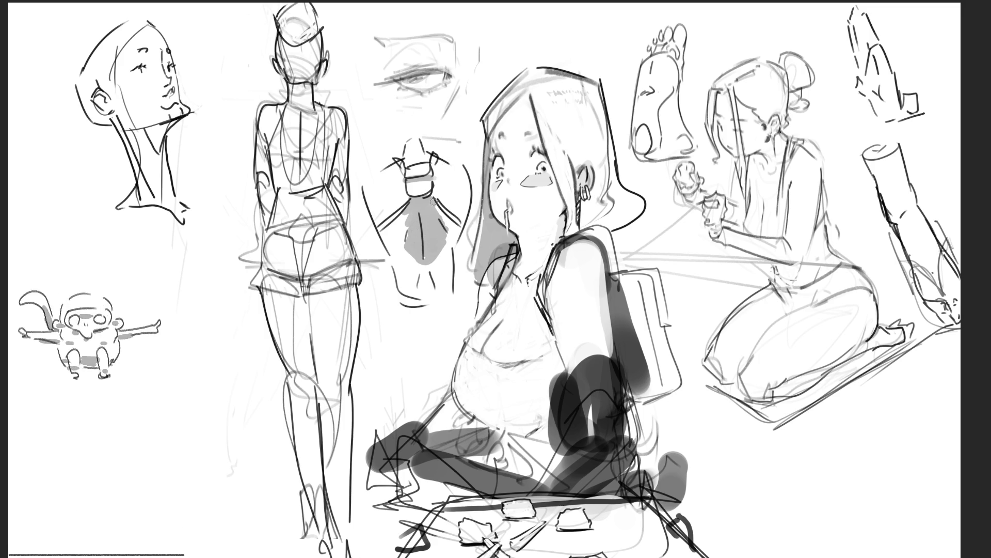
Build up grey shading on the neck study's left side and extend it downward
left_click_drag(433, 201, 463, 230)
left_click_drag(398, 219, 388, 233)
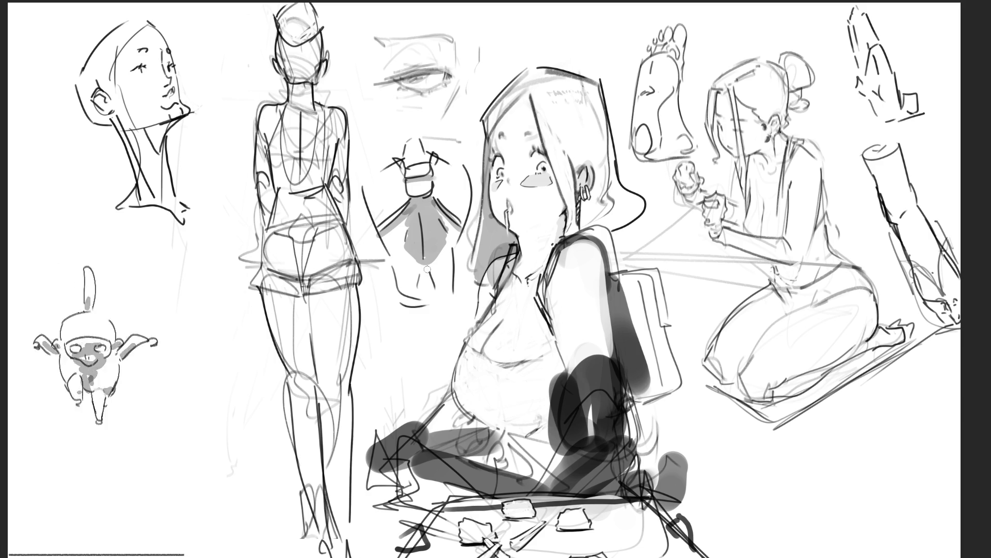
left_click_drag(427, 276, 428, 312)
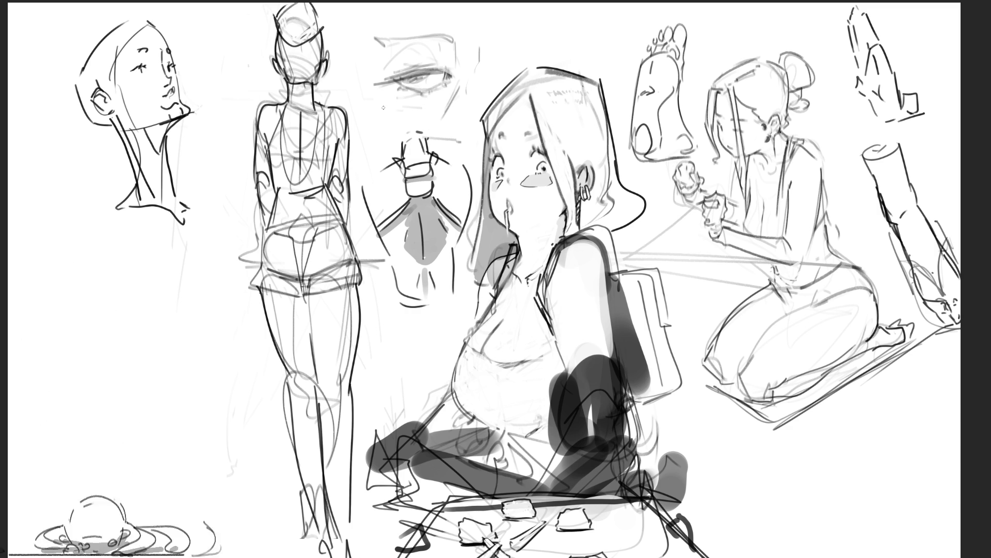
Draw two lines down from beneath the eye sketch, redrawing them once
left_click_drag(383, 108, 391, 137)
left_click_drag(439, 98, 433, 130)
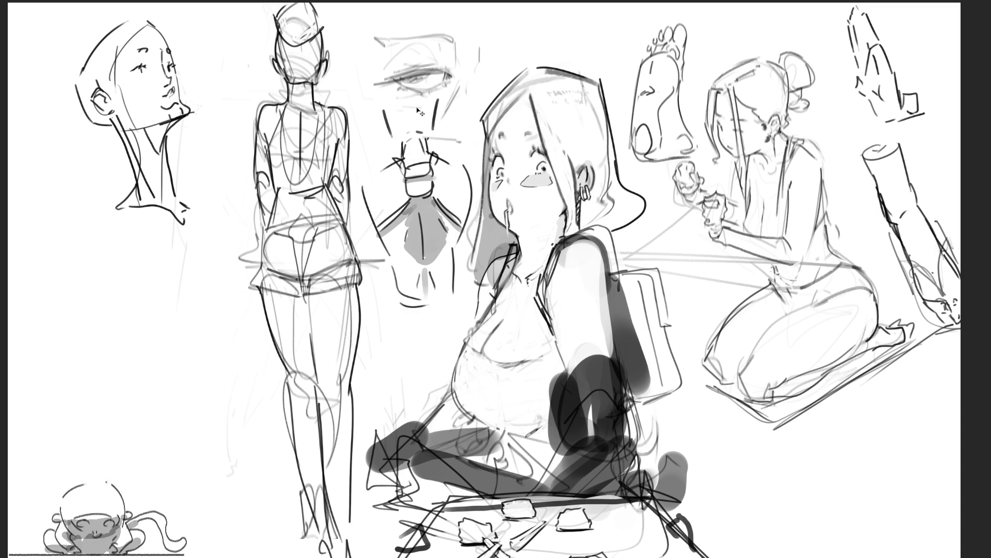
key("ctrl+z")
key("ctrl+z")
mouse_move(391, 105)
left_mouse_down()
mouse_move(398, 129)
mouse_move(427, 128)
left_mouse_up()
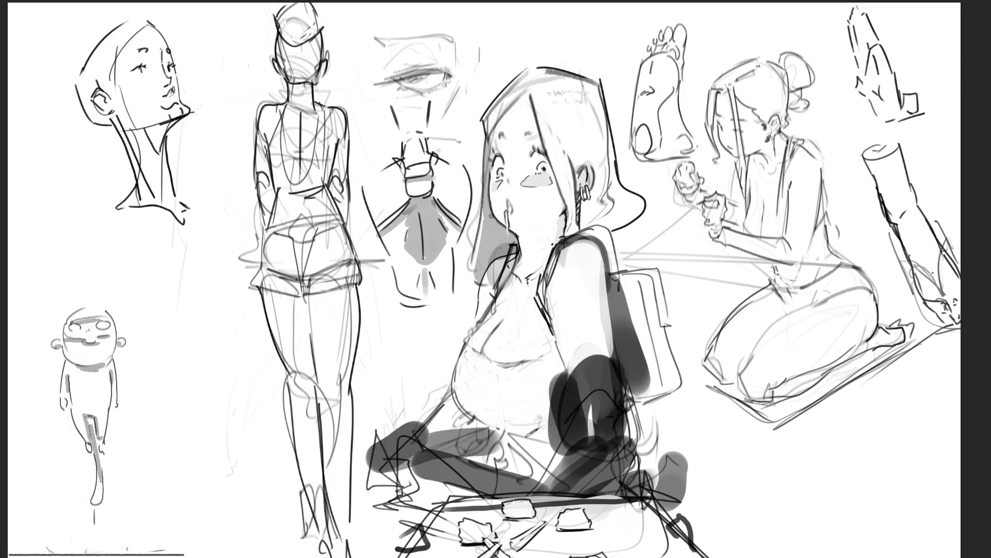
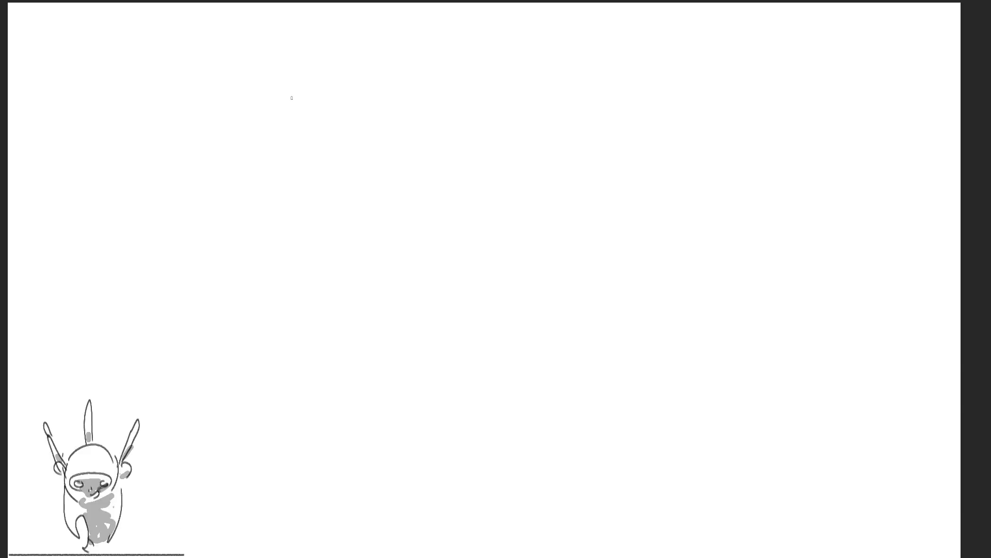
Sketch the first figure's head outline, neck lines and rounded shoulder mass
left_click_drag(303, 93, 316, 154)
mouse_move(299, 112)
left_mouse_down()
mouse_move(336, 51)
mouse_move(407, 108)
mouse_move(394, 173)
mouse_move(361, 182)
mouse_move(399, 159)
left_mouse_up()
left_click_drag(415, 101, 395, 216)
left_click_drag(410, 129, 427, 209)
mouse_move(417, 173)
left_mouse_down()
mouse_move(397, 238)
mouse_move(478, 211)
mouse_move(455, 283)
mouse_move(399, 247)
left_mouse_up()
left_click_drag(451, 211, 409, 247)
left_click_drag(471, 228, 429, 281)
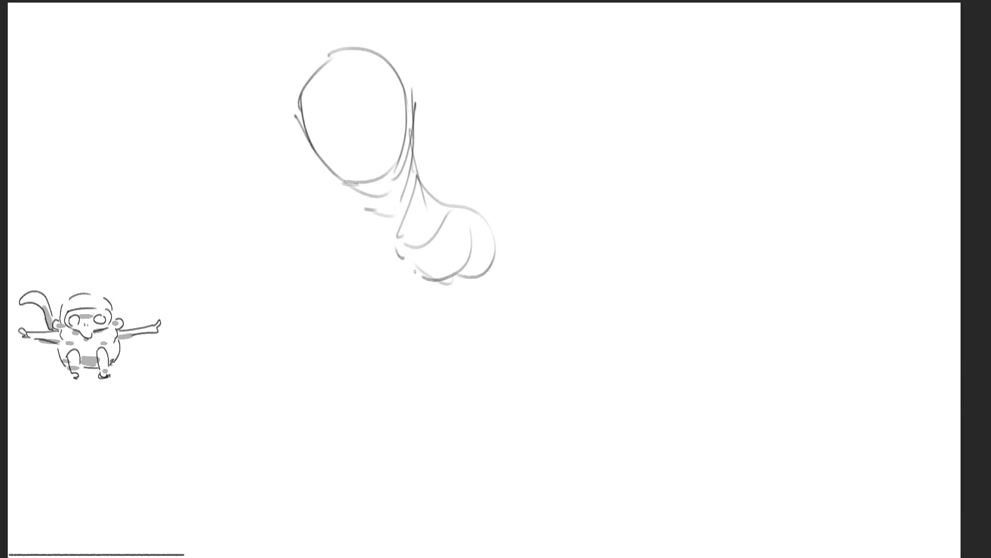
left_click_drag(332, 190, 408, 345)
Extend the first figure's torso with a long lower curve and an elongated loop below
left_click_drag(353, 227, 390, 342)
mouse_move(356, 276)
left_mouse_down()
mouse_move(467, 335)
mouse_move(476, 398)
mouse_move(490, 304)
mouse_move(537, 354)
left_mouse_up()
mouse_move(539, 406)
left_mouse_down()
mouse_move(443, 419)
mouse_move(420, 388)
left_mouse_up()
mouse_move(537, 304)
left_mouse_down()
mouse_move(482, 425)
mouse_move(588, 340)
left_mouse_up()
mouse_move(602, 392)
left_mouse_down()
mouse_move(558, 429)
mouse_move(612, 416)
mouse_move(599, 480)
left_mouse_up()
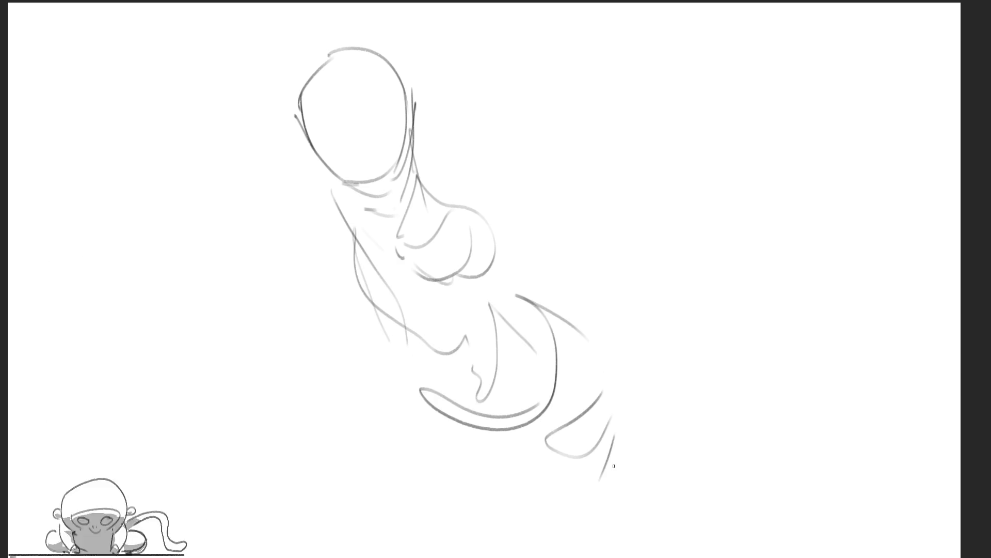
left_click_drag(514, 440, 529, 557)
left_click_drag(604, 515, 589, 555)
left_click_drag(606, 486, 574, 556)
mouse_move(614, 434)
left_mouse_down()
mouse_move(569, 340)
mouse_move(509, 457)
left_mouse_up()
left_click_drag(510, 493, 546, 483)
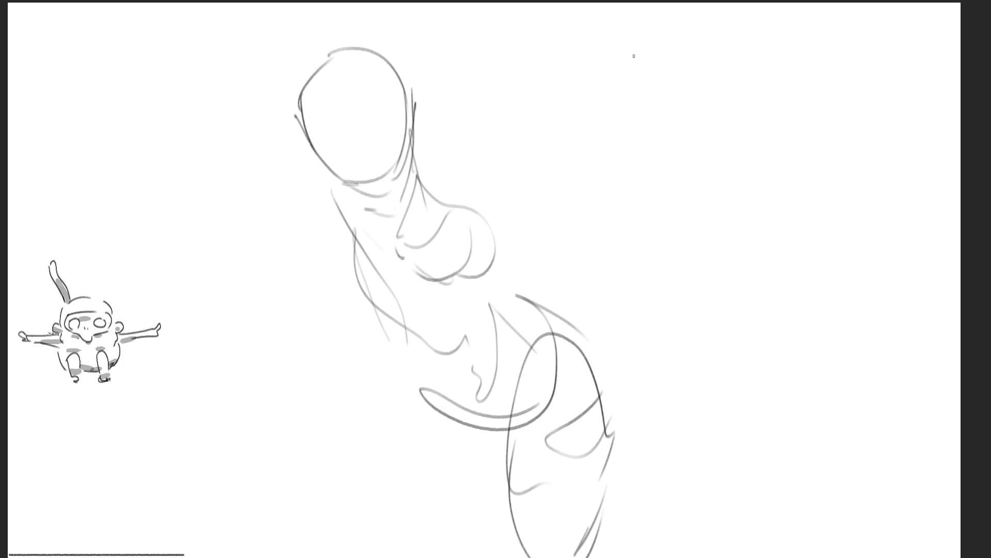
Draw the second figure's head and outer contour at top right, with an arm reaching right
mouse_move(642, 43)
left_mouse_down()
mouse_move(610, 99)
mouse_move(728, 61)
mouse_move(648, 128)
left_mouse_up()
left_click_drag(674, 35, 718, 93)
left_click_drag(717, 88, 699, 118)
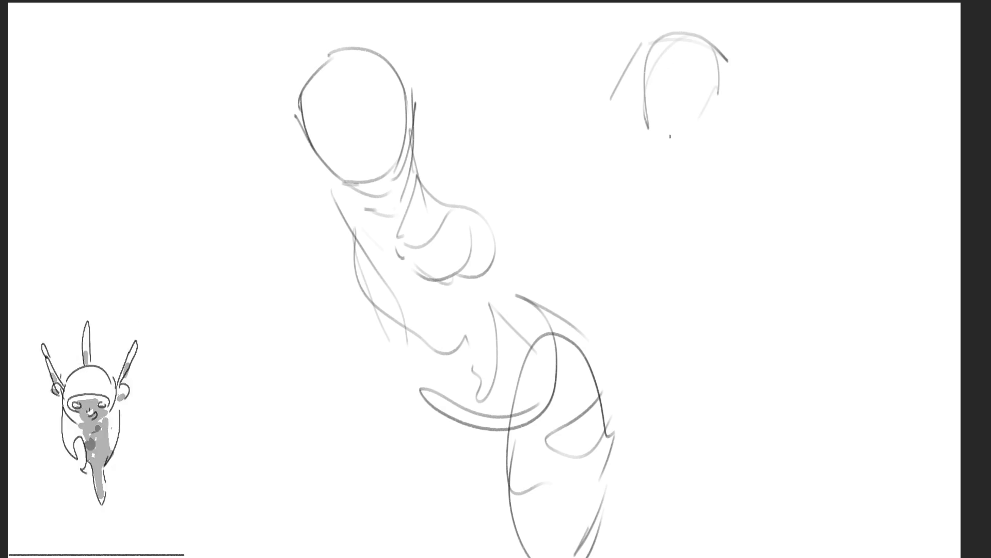
mouse_move(634, 156)
left_mouse_down()
mouse_move(712, 94)
mouse_move(678, 173)
mouse_move(645, 193)
left_mouse_up()
mouse_move(635, 131)
left_mouse_down()
mouse_move(633, 185)
mouse_move(627, 174)
left_mouse_up()
left_click_drag(636, 143, 589, 190)
mouse_move(730, 121)
left_mouse_down()
mouse_move(738, 140)
mouse_move(898, 202)
left_mouse_up()
left_click_drag(778, 198, 838, 201)
left_click_drag(734, 209, 910, 209)
left_click_drag(896, 212, 761, 227)
Add torso, hip, arm and leg lines to both figures, then erase over them to fade the strokes
left_click_drag(614, 281, 633, 297)
left_click_drag(625, 145, 628, 258)
mouse_move(653, 186)
left_mouse_down()
mouse_move(631, 221)
mouse_move(675, 292)
mouse_move(617, 330)
left_mouse_up()
left_click_drag(624, 274, 614, 310)
left_click_drag(699, 336, 720, 509)
left_click_drag(707, 421, 651, 555)
left_click_drag(620, 289, 540, 382)
left_click_drag(408, 366, 459, 555)
left_click_drag(475, 224, 490, 377)
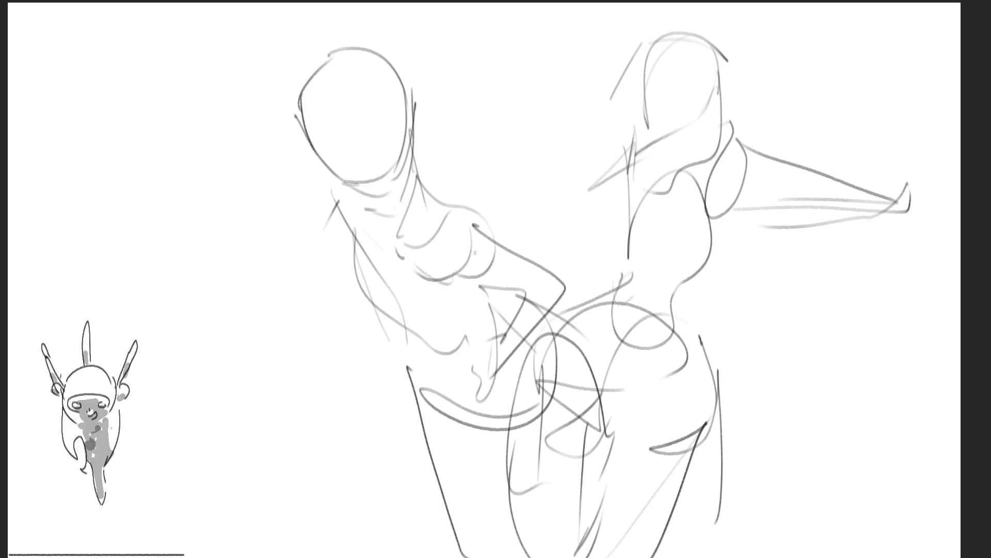
mouse_move(499, 179)
left_mouse_down()
mouse_move(476, 137)
mouse_move(332, 126)
mouse_move(802, 266)
mouse_move(298, 420)
mouse_move(780, 491)
mouse_move(719, 453)
mouse_move(317, 356)
mouse_move(823, 177)
mouse_move(299, 228)
mouse_move(743, 529)
mouse_move(759, 311)
mouse_move(808, 498)
mouse_move(863, 365)
mouse_move(881, 372)
left_mouse_up()
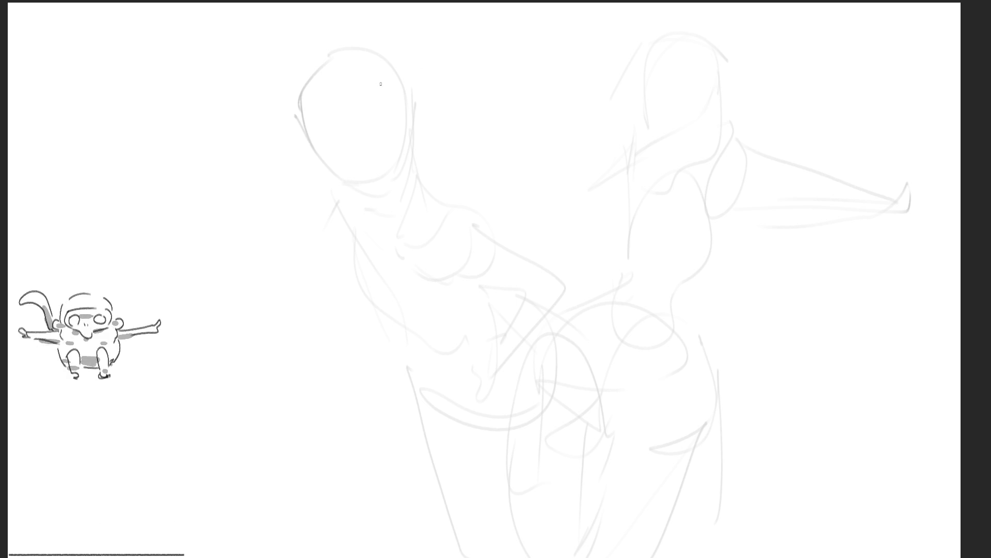
Ink the left eye's upper lid, hatched iris and closed outline over the left head
mouse_move(314, 83)
left_mouse_down()
mouse_move(302, 86)
mouse_move(405, 138)
left_mouse_up()
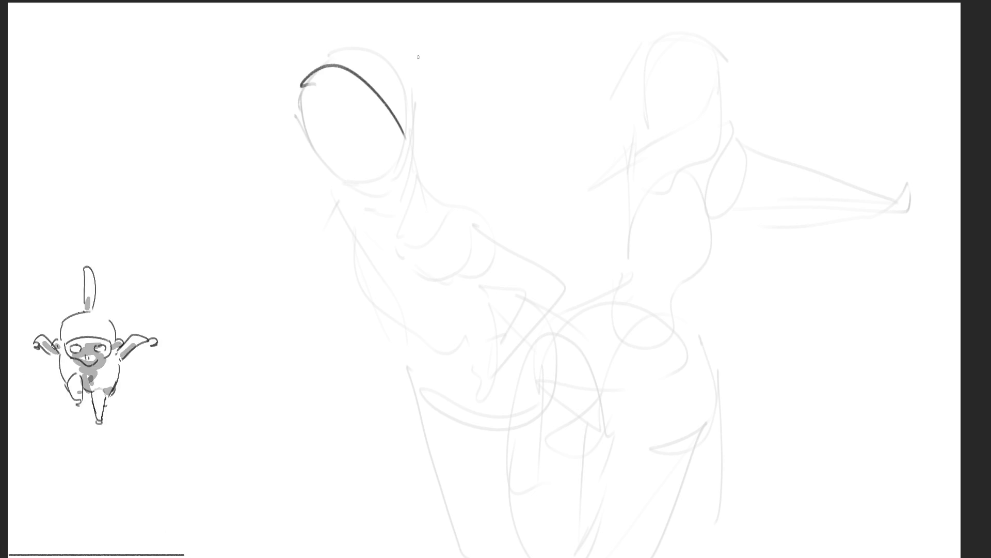
left_click_drag(366, 92, 390, 143)
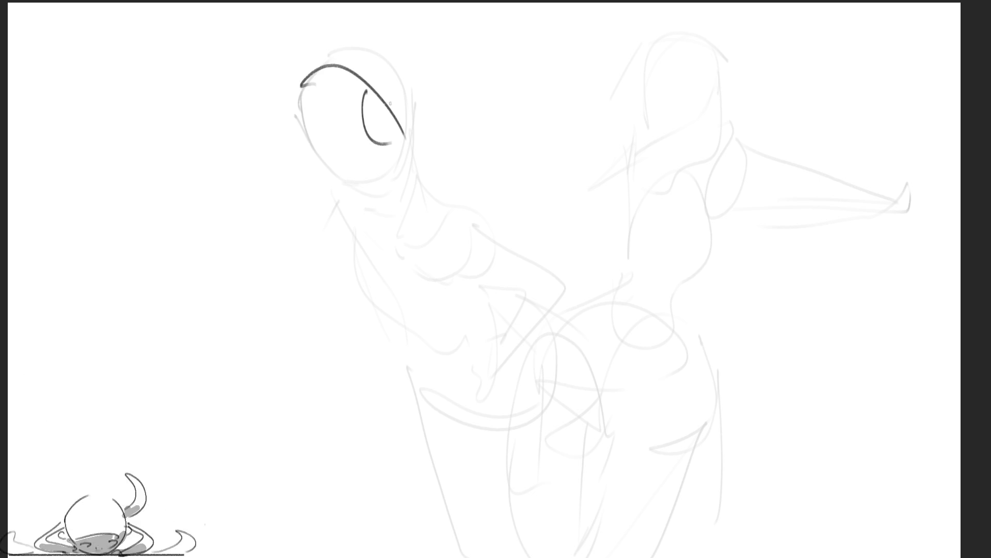
mouse_move(371, 92)
left_mouse_down()
mouse_move(362, 111)
mouse_move(386, 135)
mouse_move(378, 106)
mouse_move(389, 127)
left_mouse_up()
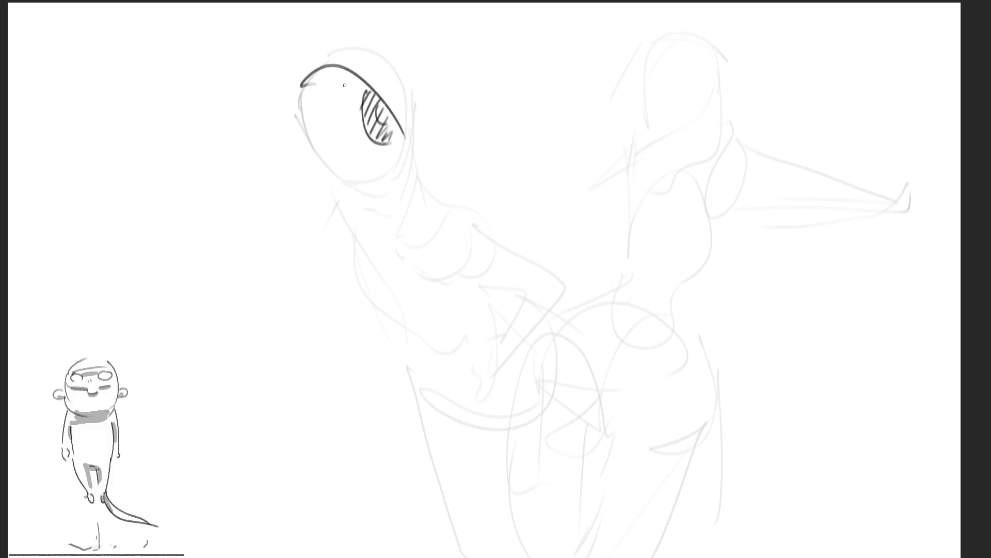
mouse_move(312, 78)
left_mouse_down()
mouse_move(279, 97)
mouse_move(302, 91)
mouse_move(302, 152)
left_mouse_up()
mouse_move(299, 103)
left_mouse_down()
mouse_move(351, 182)
mouse_move(407, 170)
left_mouse_up()
mouse_move(401, 130)
left_mouse_down()
mouse_move(414, 178)
mouse_move(399, 184)
left_mouse_up()
mouse_move(397, 181)
left_mouse_down()
mouse_move(413, 181)
mouse_move(403, 178)
left_mouse_up()
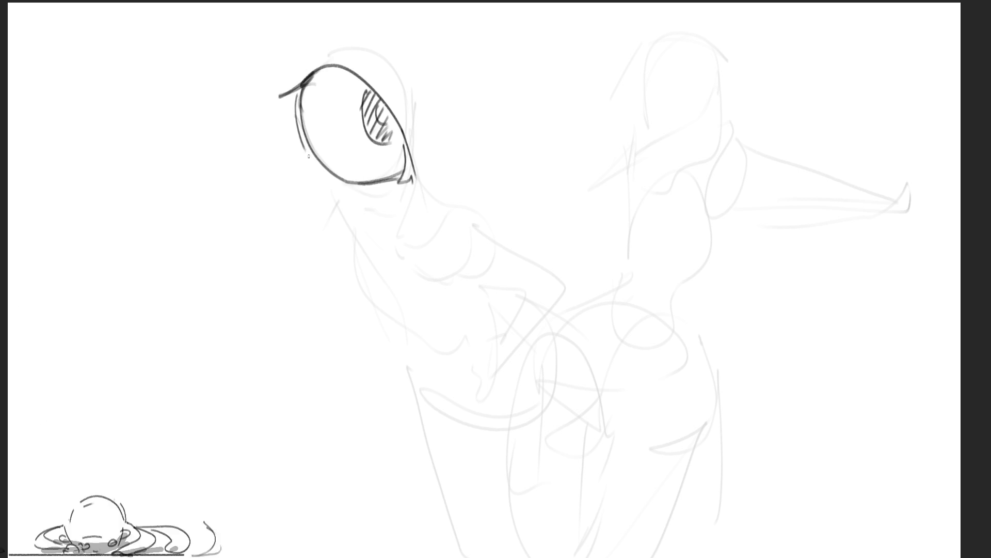
left_click_drag(306, 151, 381, 191)
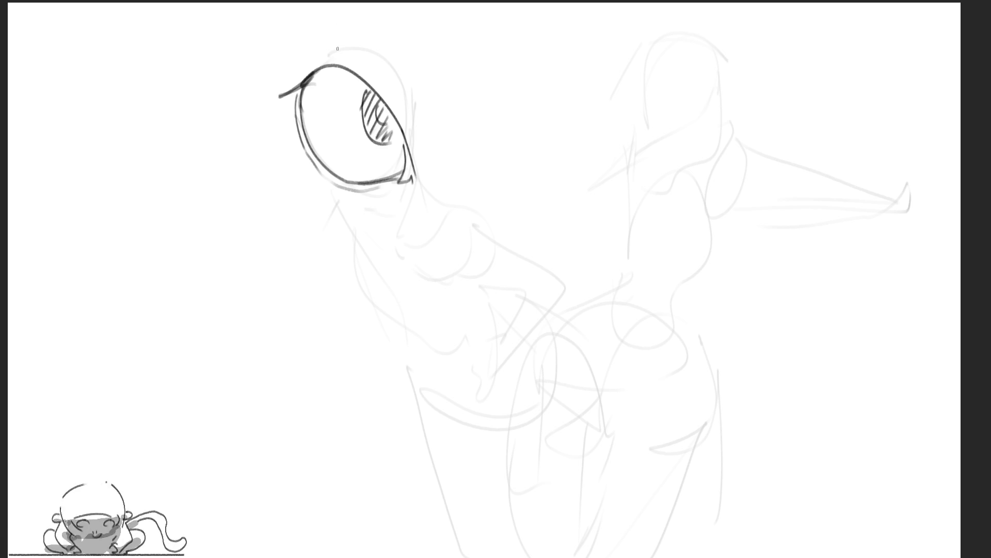
Add lashes, strengthen the left eye's upper lid, and draw a brow line above it
mouse_move(306, 81)
left_mouse_down()
mouse_move(258, 89)
mouse_move(381, 92)
mouse_move(416, 182)
left_mouse_up()
mouse_move(364, 94)
left_mouse_down()
mouse_move(286, 72)
mouse_move(264, 88)
left_mouse_up()
mouse_move(285, 90)
left_mouse_down()
mouse_move(268, 94)
mouse_move(278, 119)
left_mouse_up()
mouse_move(298, 119)
left_mouse_down()
mouse_move(280, 136)
mouse_move(310, 166)
left_mouse_up()
mouse_move(314, 67)
left_mouse_down()
mouse_move(351, 56)
mouse_move(405, 118)
left_mouse_up()
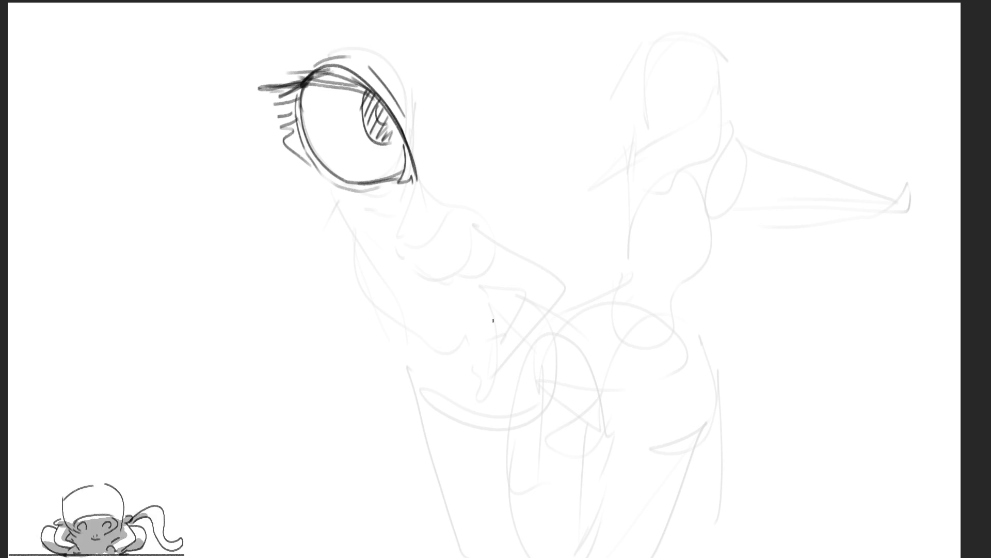
left_click_drag(325, 6, 405, 72)
left_click_drag(360, 2, 436, 92)
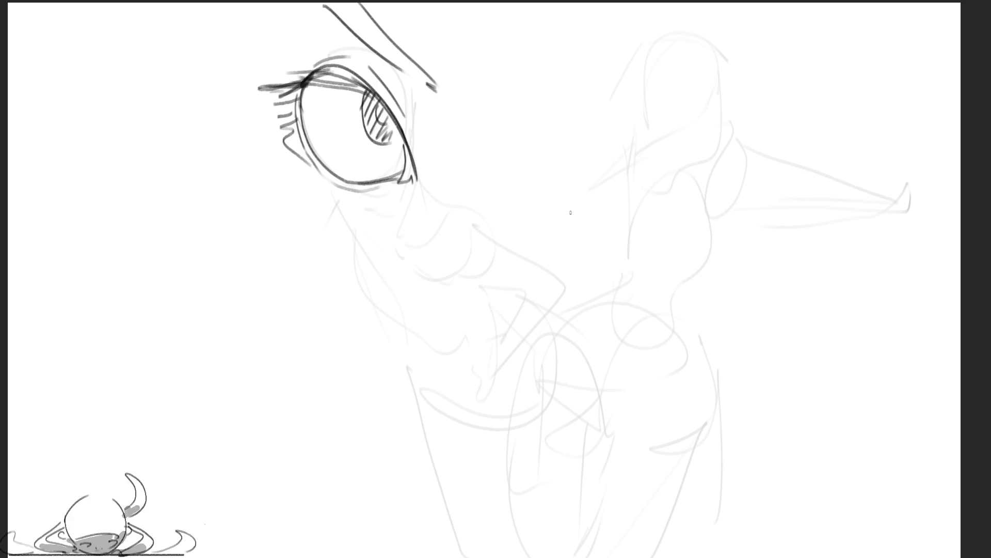
Draw the arched right eye outline with an iris curve and hatching
mouse_move(571, 212)
left_mouse_down()
mouse_move(666, 132)
mouse_move(714, 156)
mouse_move(578, 186)
mouse_move(598, 222)
mouse_move(711, 176)
mouse_move(590, 235)
mouse_move(717, 168)
mouse_move(709, 178)
left_mouse_up()
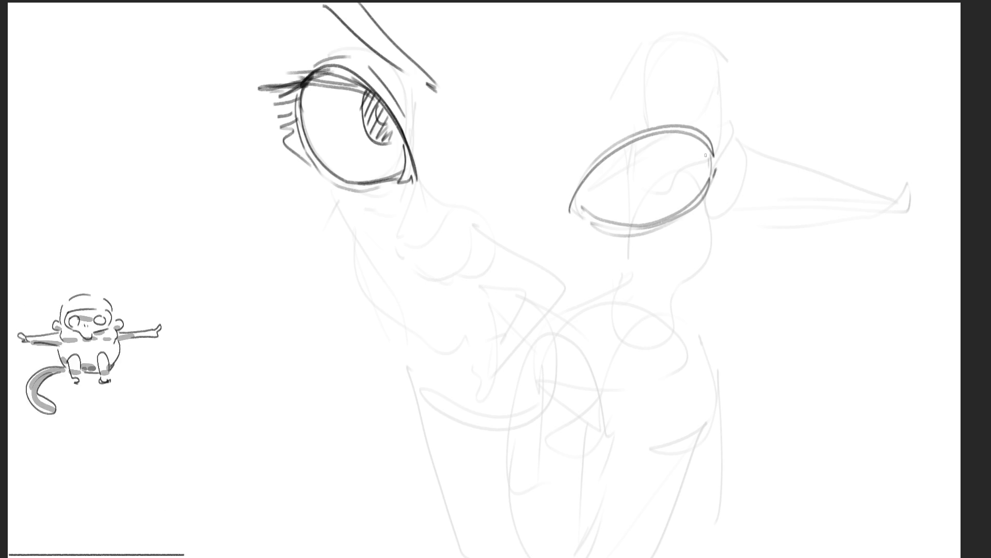
mouse_move(576, 196)
left_mouse_down()
mouse_move(570, 209)
mouse_move(582, 216)
left_mouse_up()
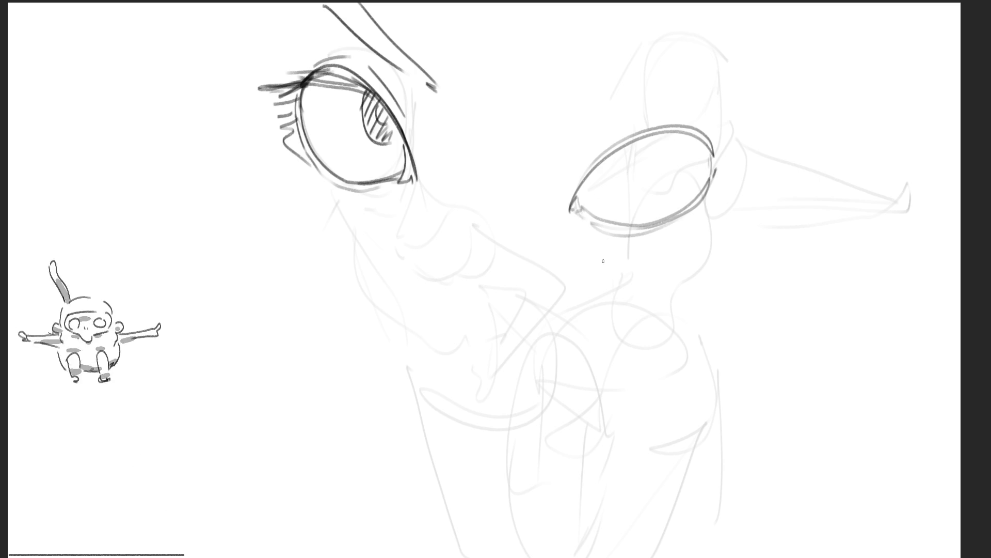
mouse_move(606, 165)
left_mouse_down()
mouse_move(686, 171)
mouse_move(691, 134)
mouse_move(616, 173)
left_mouse_up()
left_click_drag(639, 140, 632, 181)
mouse_move(656, 138)
left_mouse_down()
mouse_move(642, 178)
mouse_move(656, 179)
left_mouse_up()
left_click_drag(678, 137, 663, 174)
left_click_drag(685, 143, 681, 155)
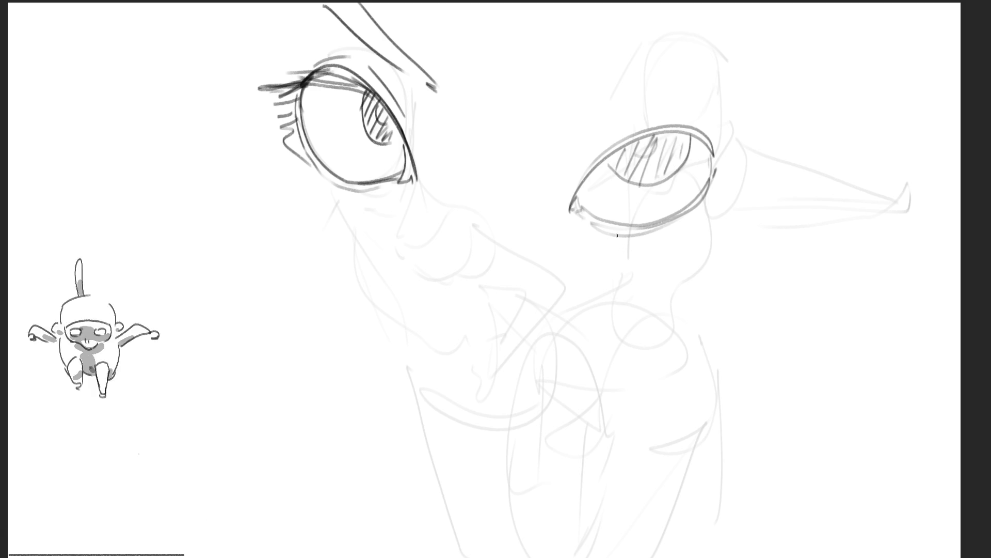
Undo and redraw the right iris with fresh hatching, then add a doubled eyebrow above it
key("ctrl+z")
key("ctrl+z")
key("ctrl+z")
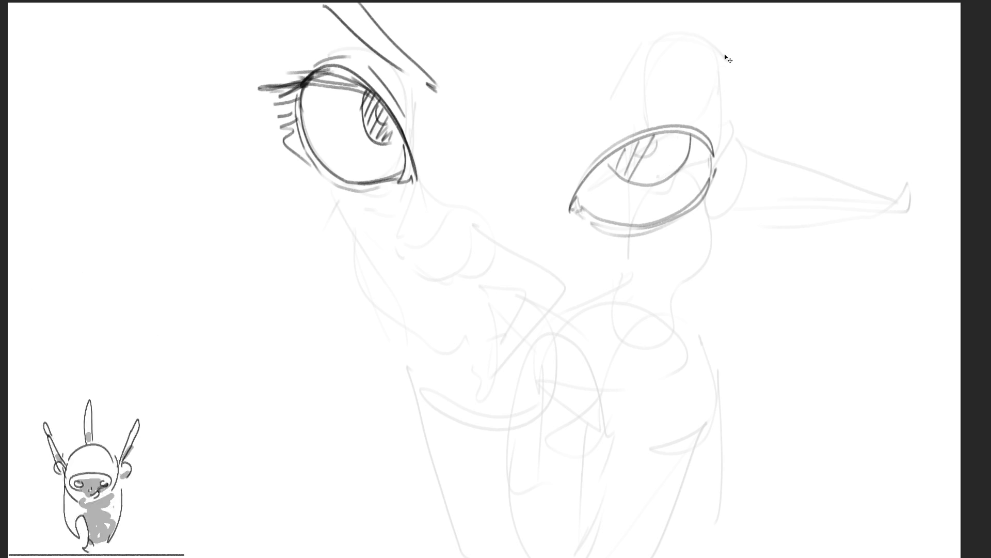
key("ctrl+z")
key("ctrl+z")
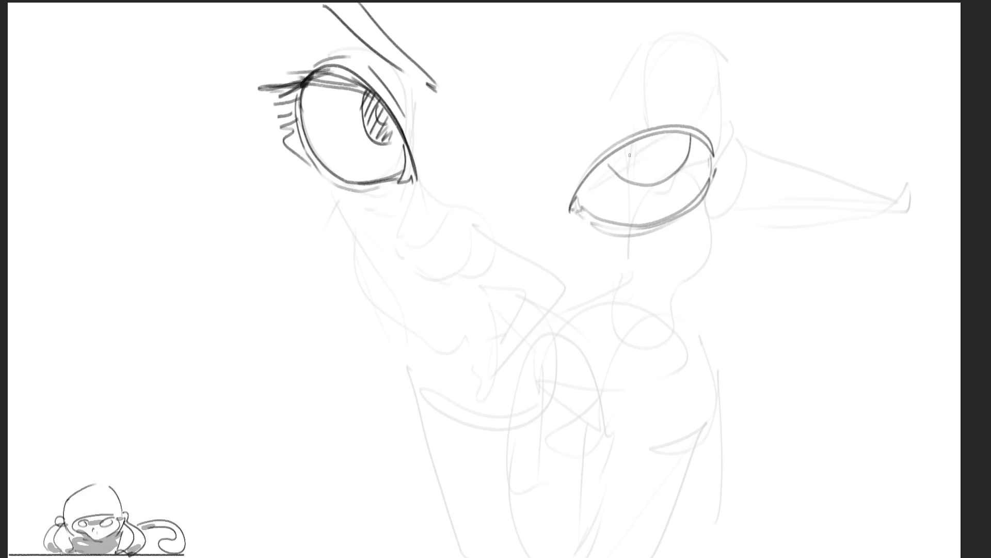
mouse_move(623, 151)
left_mouse_down()
mouse_move(684, 167)
mouse_move(692, 158)
mouse_move(669, 146)
mouse_move(650, 155)
mouse_move(680, 136)
mouse_move(694, 161)
left_mouse_up()
key("ctrl+z")
key("ctrl+z")
key("ctrl+z")
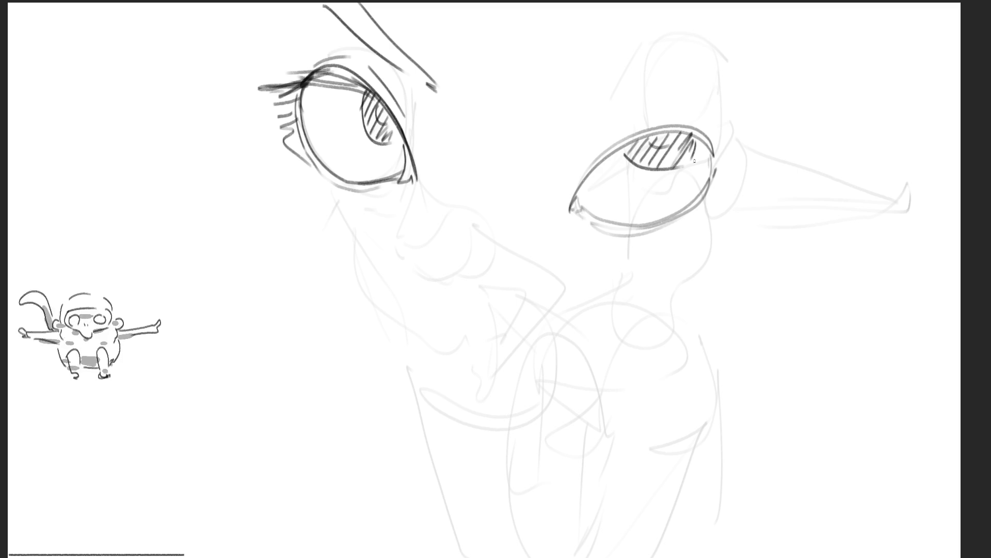
key("ctrl+z")
key("ctrl+z")
key("ctrl+z")
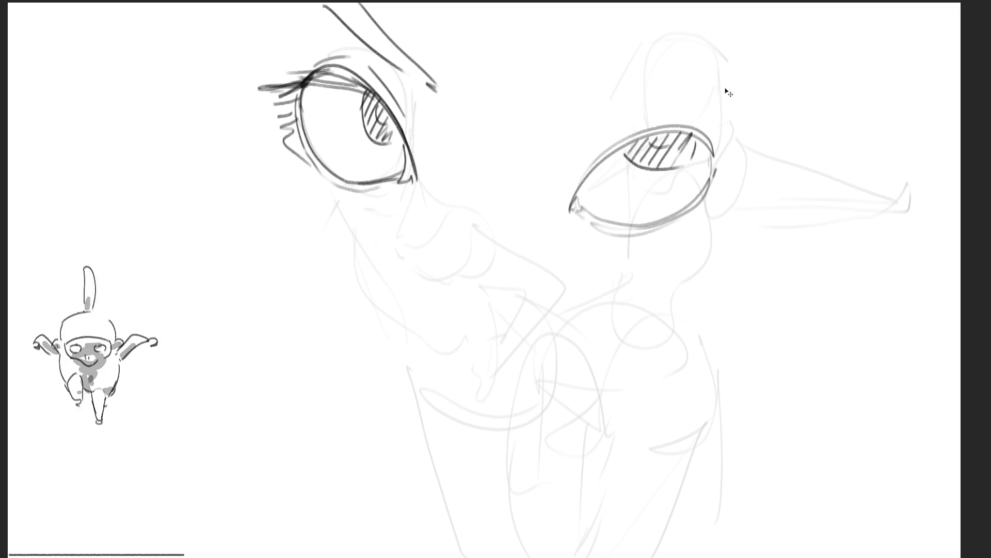
key("ctrl+z")
key("ctrl+z")
key("ctrl+z")
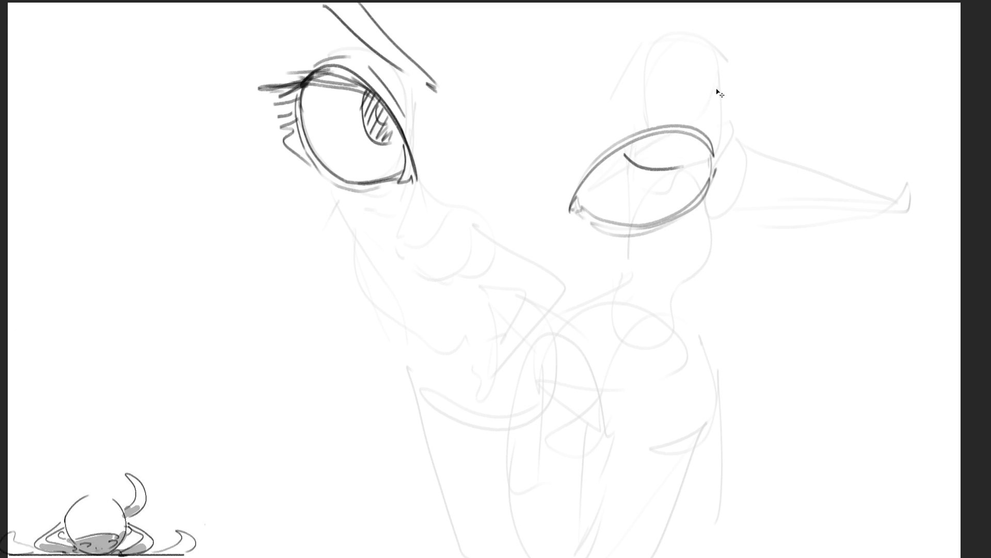
mouse_move(639, 146)
left_mouse_down()
mouse_move(691, 176)
mouse_move(684, 146)
mouse_move(643, 157)
mouse_move(651, 165)
left_mouse_up()
mouse_move(675, 136)
left_mouse_down()
mouse_move(662, 168)
mouse_move(678, 161)
left_mouse_up()
left_click_drag(703, 141, 687, 172)
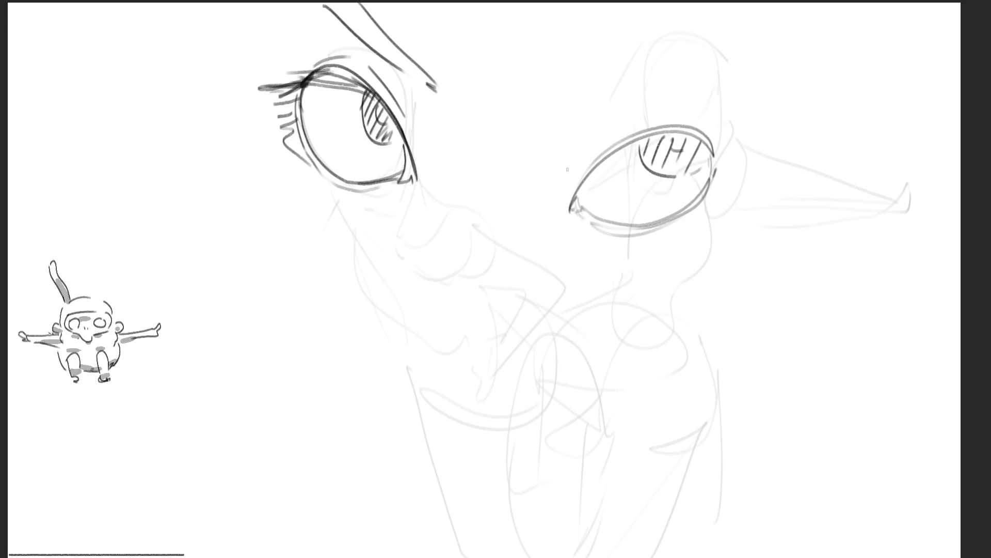
left_click_drag(564, 172, 661, 98)
mouse_move(542, 97)
left_mouse_down()
mouse_move(534, 110)
mouse_move(687, 23)
mouse_move(683, 38)
left_mouse_up()
Double the right eye's upper lid, extend it outward, and add lower lashes and a darker inner edge
left_click_drag(570, 208, 702, 133)
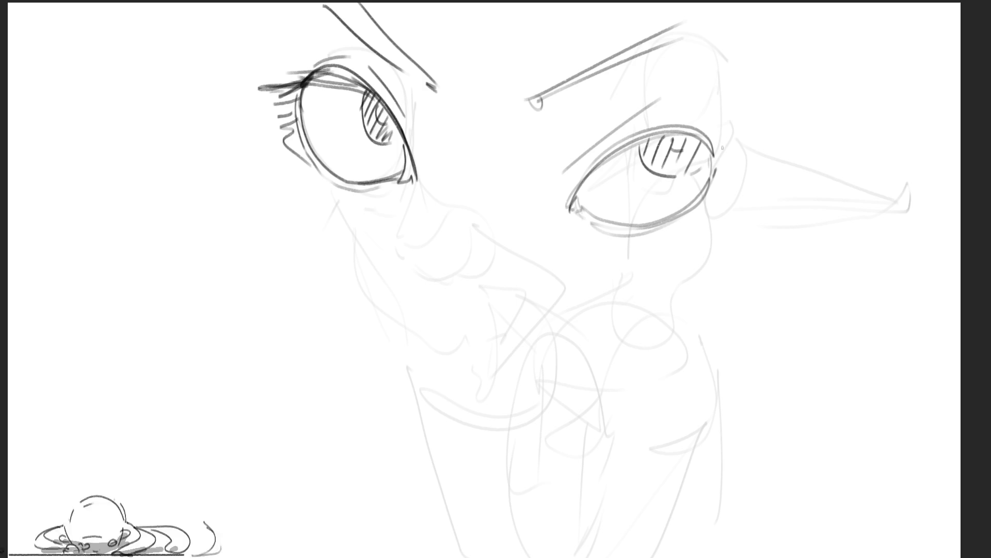
mouse_move(576, 186)
left_mouse_down()
mouse_move(656, 148)
mouse_move(744, 133)
left_mouse_up()
mouse_move(694, 150)
left_mouse_down()
mouse_move(731, 137)
mouse_move(736, 145)
mouse_move(715, 162)
left_mouse_up()
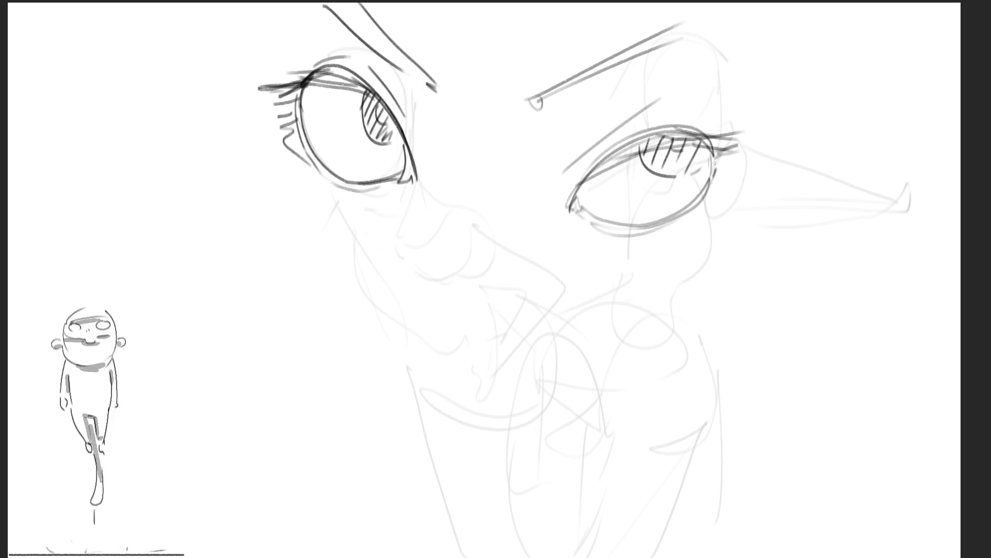
left_click_drag(659, 233, 716, 188)
mouse_move(729, 166)
left_mouse_down()
mouse_move(737, 161)
mouse_move(724, 165)
left_mouse_up()
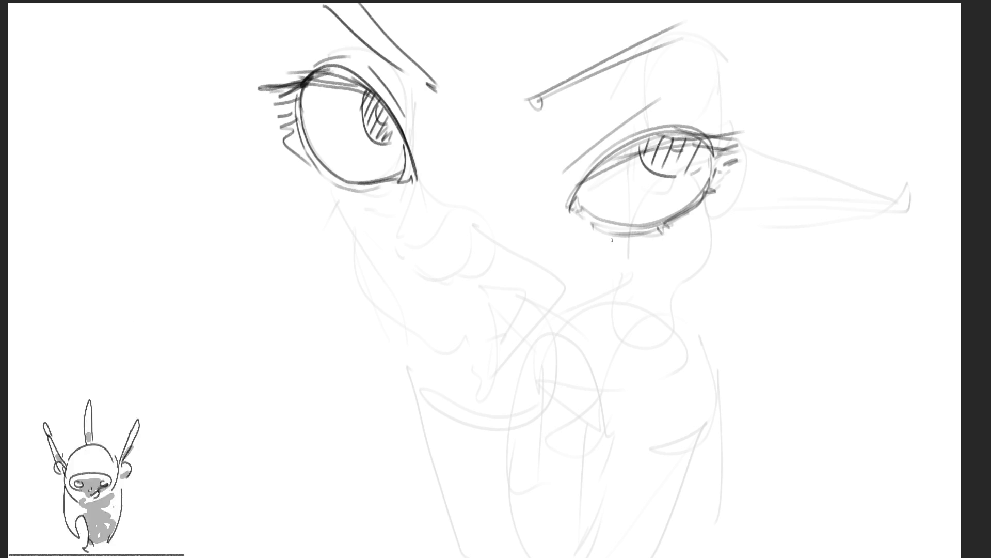
left_click_drag(590, 174, 569, 213)
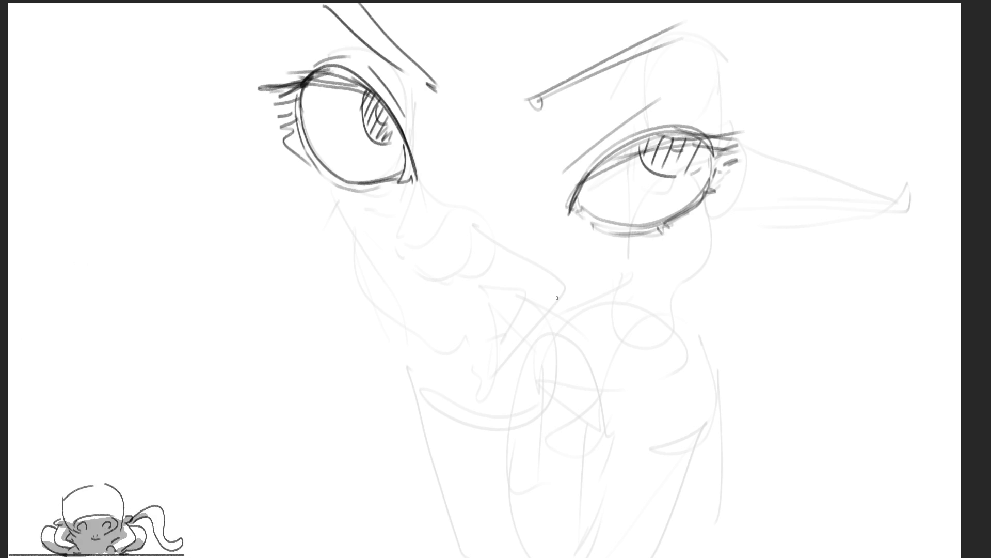
Draw the nose bridge and tip, a line down from it, and lower lid strokes under both eyes
left_click_drag(432, 106, 464, 190)
mouse_move(458, 155)
left_mouse_down()
mouse_move(465, 111)
mouse_move(511, 207)
mouse_move(480, 282)
left_mouse_up()
left_click_drag(464, 222, 450, 396)
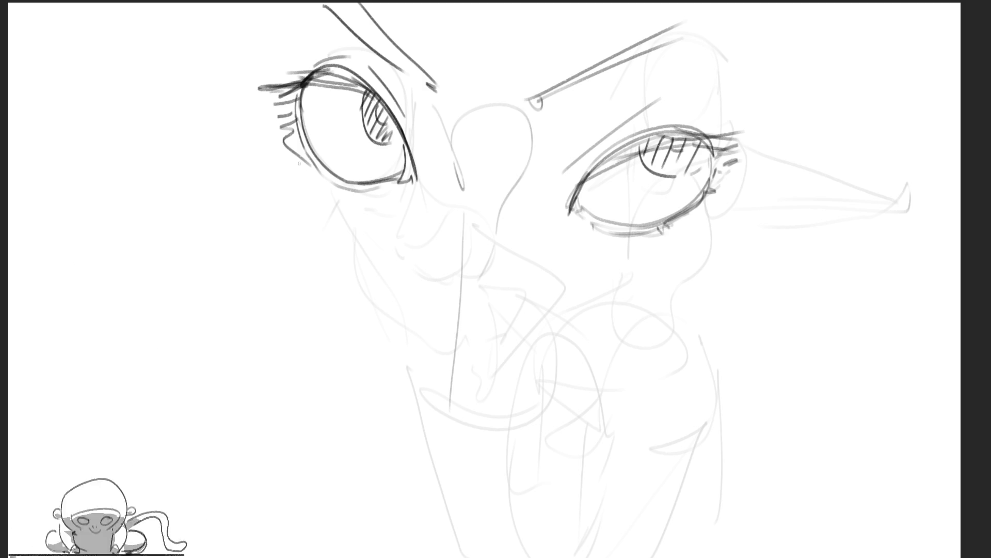
mouse_move(319, 184)
left_mouse_down()
mouse_move(343, 217)
mouse_move(415, 196)
left_mouse_up()
mouse_move(571, 225)
left_mouse_down()
mouse_move(669, 257)
mouse_move(720, 217)
left_mouse_up()
Outline the face contour and jaw lines along the bottom and sides
mouse_move(274, 160)
left_mouse_down()
mouse_move(396, 422)
mouse_move(427, 446)
left_mouse_up()
left_click_drag(476, 453, 711, 382)
left_click_drag(793, 214, 780, 315)
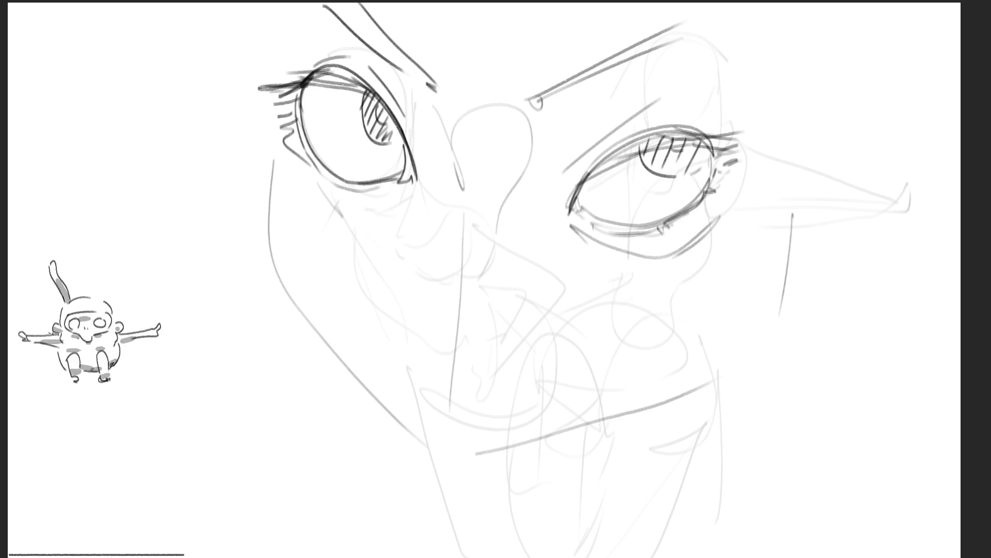
mouse_move(295, 323)
left_mouse_down()
mouse_move(445, 547)
mouse_move(725, 452)
left_mouse_up()
left_click_drag(826, 213, 730, 509)
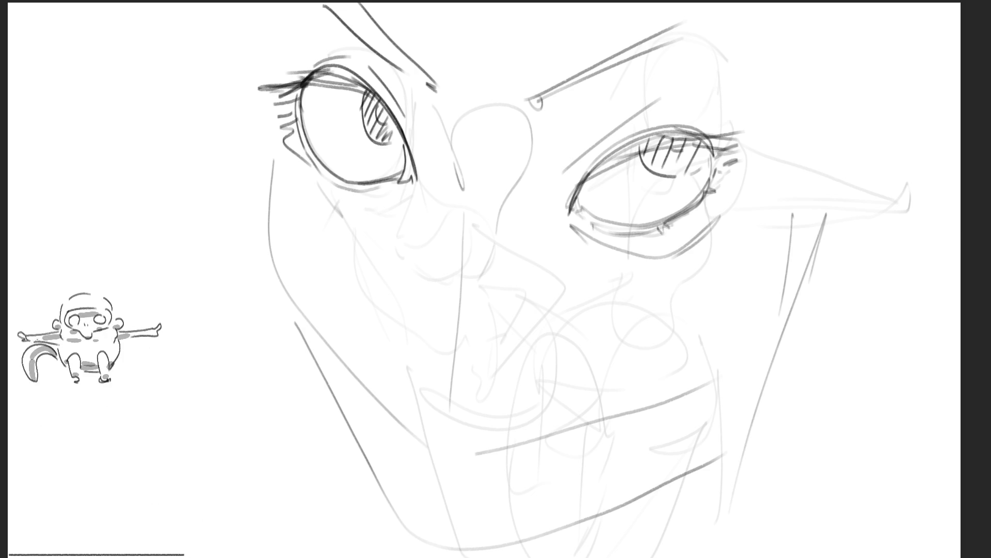
Shape the triangular nose, a large open mouth, and angled cheek lines down toward the chin
mouse_move(414, 374)
left_mouse_down()
mouse_move(442, 403)
mouse_move(526, 388)
mouse_move(460, 411)
mouse_move(469, 219)
mouse_move(518, 384)
left_mouse_up()
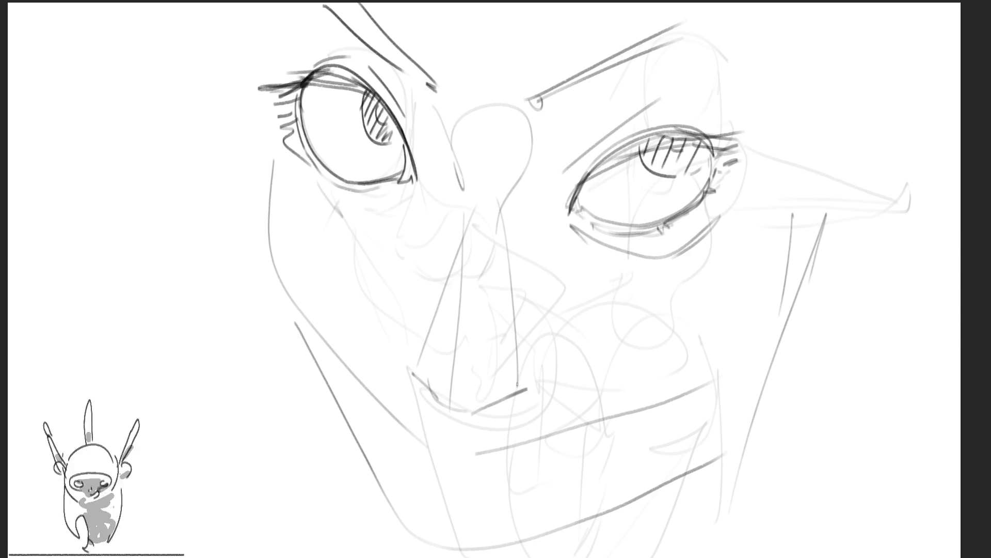
left_click_drag(510, 305, 518, 384)
mouse_move(467, 195)
left_mouse_down()
mouse_move(499, 256)
mouse_move(420, 360)
left_mouse_up()
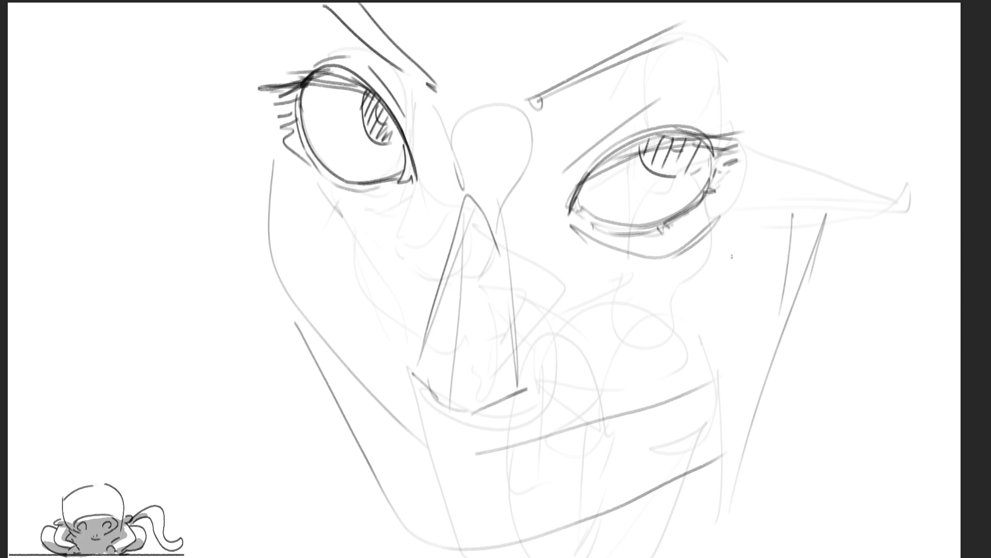
mouse_move(751, 235)
left_mouse_down()
mouse_move(707, 250)
mouse_move(635, 371)
mouse_move(754, 237)
mouse_move(702, 252)
left_mouse_up()
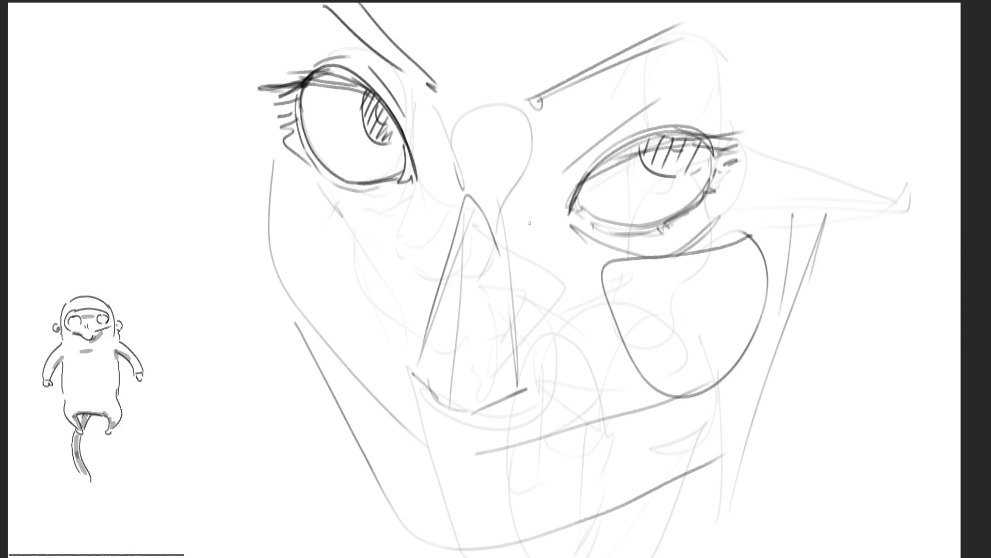
mouse_move(522, 215)
left_mouse_down()
mouse_move(600, 270)
mouse_move(551, 348)
left_mouse_up()
left_click_drag(440, 195, 410, 348)
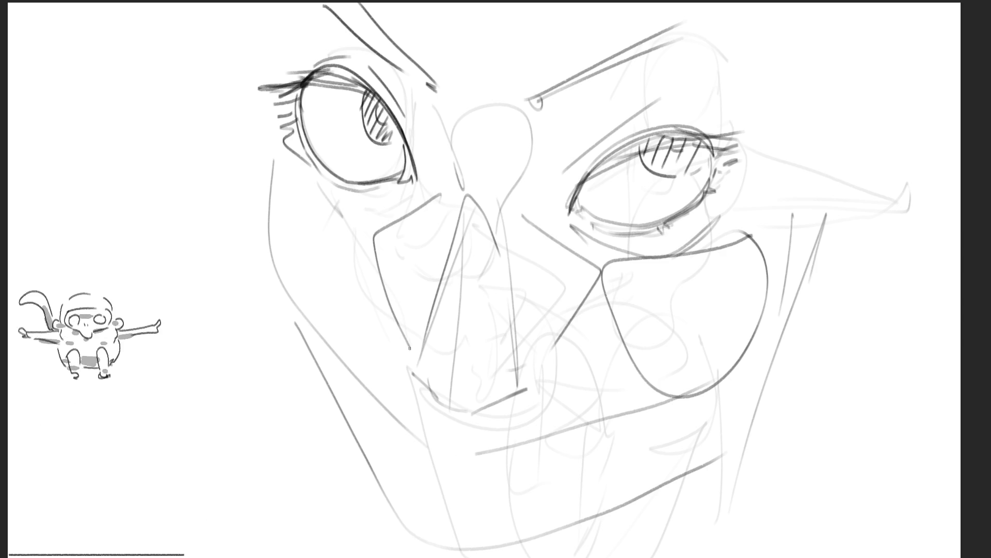
mouse_move(286, 167)
left_mouse_down()
mouse_move(299, 174)
mouse_move(361, 356)
left_mouse_up()
mouse_move(402, 385)
left_mouse_down()
mouse_move(395, 428)
mouse_move(415, 487)
mouse_move(511, 501)
left_mouse_up()
Redraw the curved mouth line and lower lip, shape under the nose, add the chin curve, then select the whole canvas
mouse_move(432, 502)
left_mouse_down()
mouse_move(509, 504)
mouse_move(545, 435)
left_mouse_up()
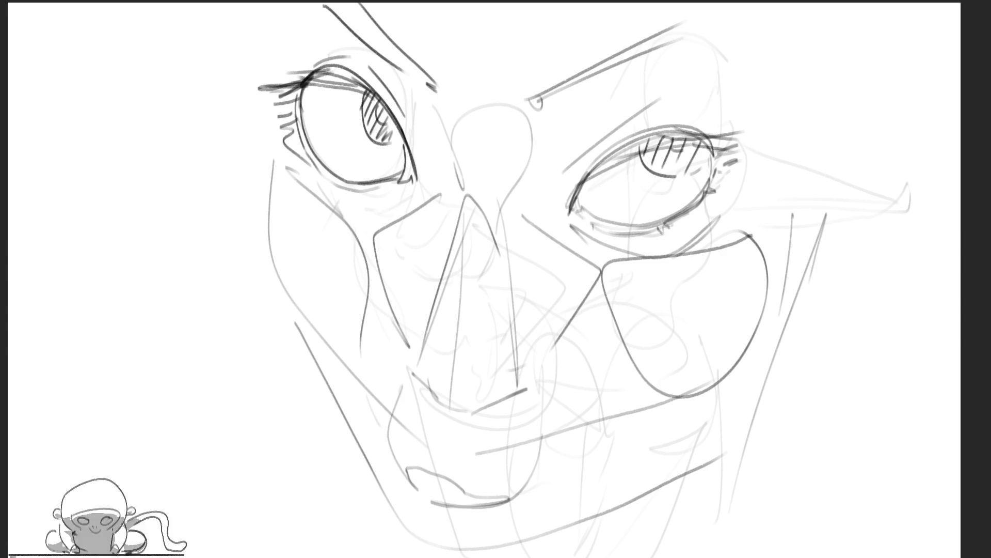
key("ctrl+z")
key("ctrl+z")
key("ctrl+z")
left_click_drag(384, 440, 541, 477)
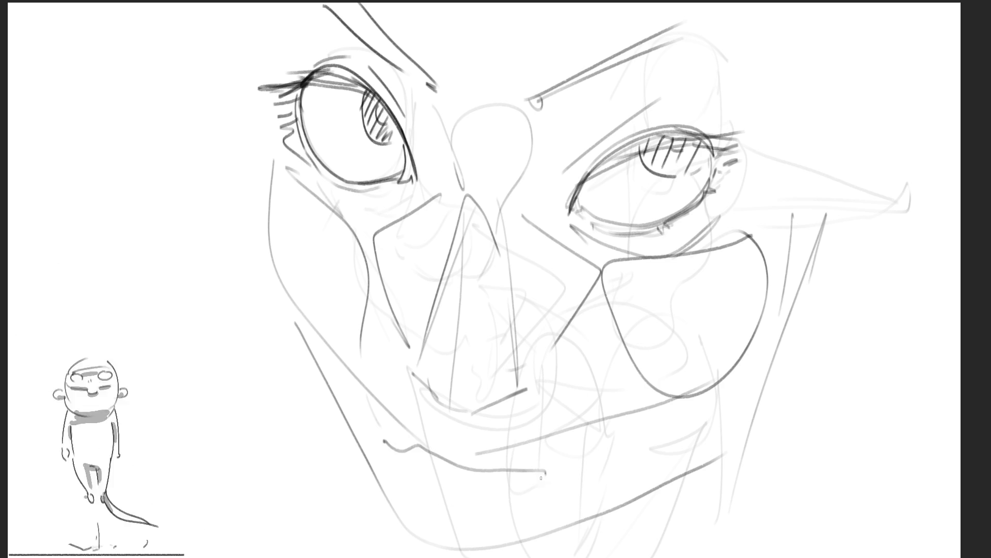
mouse_move(408, 455)
left_mouse_down()
mouse_move(526, 490)
mouse_move(508, 521)
mouse_move(552, 496)
left_mouse_up()
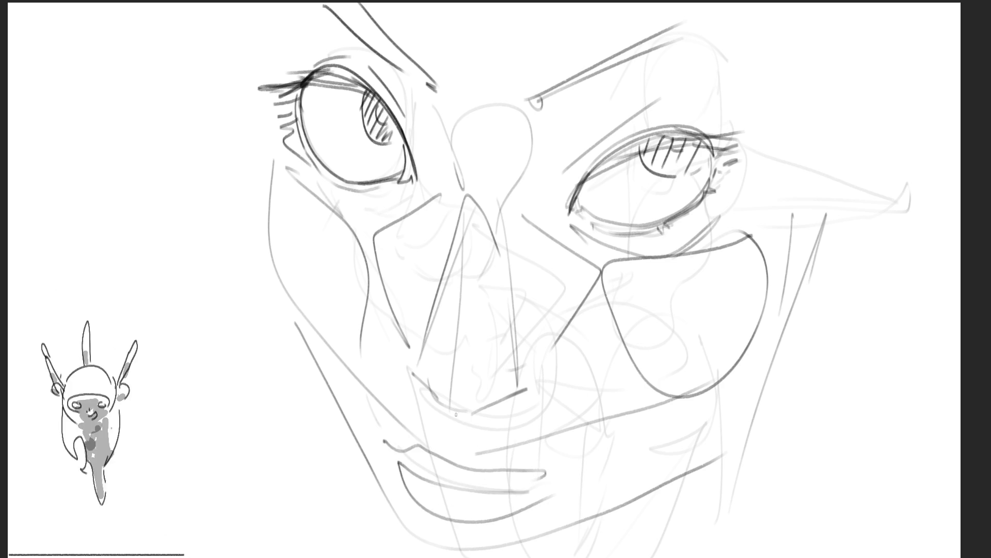
mouse_move(457, 402)
left_mouse_down()
mouse_move(439, 458)
mouse_move(445, 442)
left_mouse_up()
mouse_move(459, 396)
left_mouse_down()
mouse_move(424, 386)
mouse_move(391, 431)
left_mouse_up()
left_click_drag(397, 430, 457, 406)
mouse_move(461, 405)
left_mouse_down()
mouse_move(517, 391)
mouse_move(602, 467)
mouse_move(478, 521)
mouse_move(454, 555)
left_mouse_up()
left_click_drag(542, 555, 671, 483)
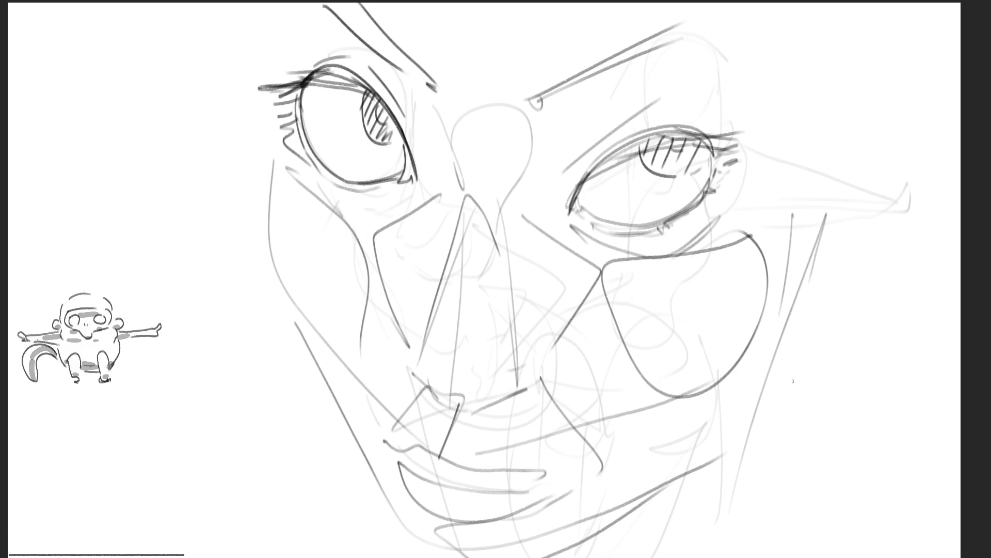
key("ctrl+a")
Clear the face sketch and draw a new head outline with eyes
key("Delete")
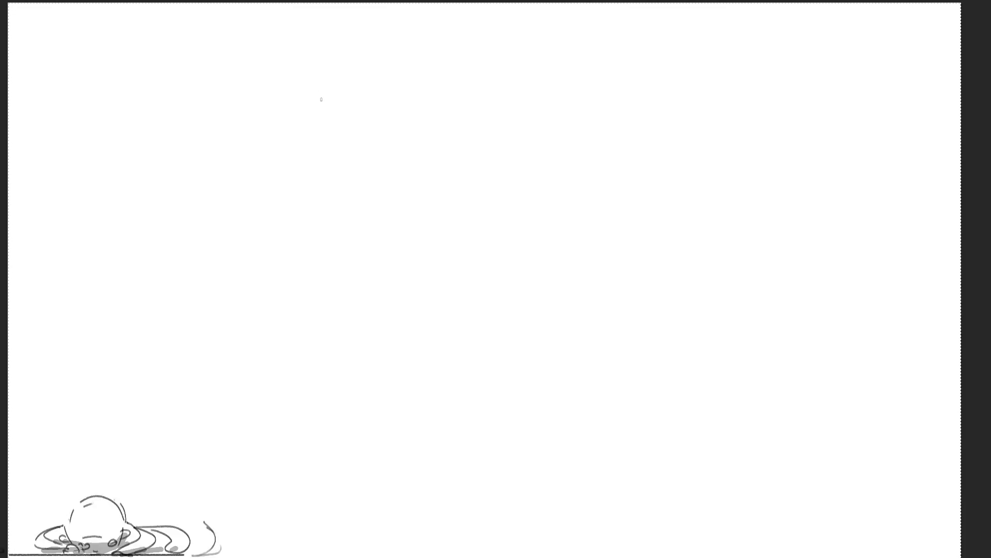
left_click_drag(301, 86, 326, 151)
left_click_drag(318, 52, 301, 97)
left_click_drag(356, 33, 387, 103)
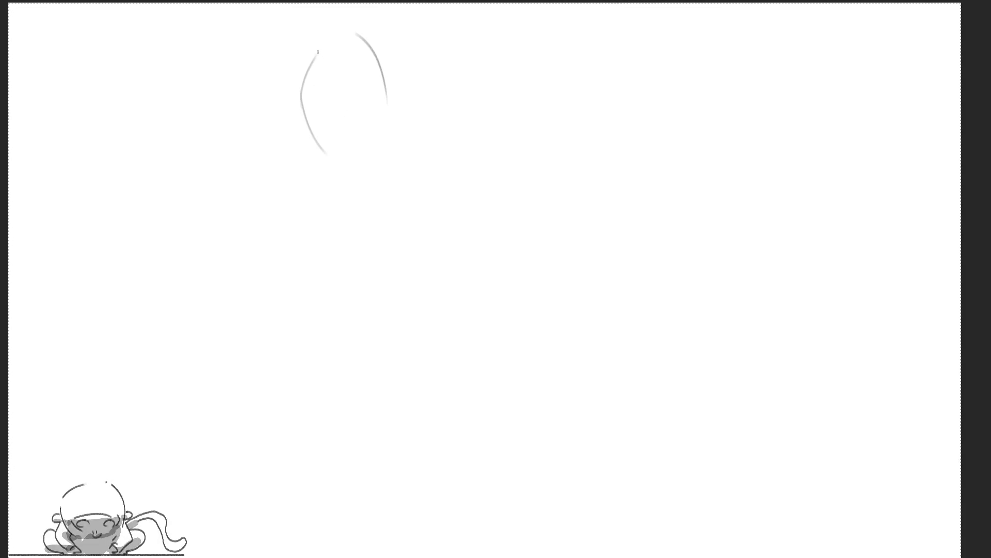
left_click_drag(317, 50, 314, 237)
left_click_drag(319, 91, 321, 110)
mouse_move(320, 101)
left_mouse_down()
mouse_move(339, 100)
mouse_move(342, 111)
left_mouse_up()
left_click_drag(322, 121, 356, 120)
mouse_move(369, 113)
left_mouse_down()
mouse_move(385, 138)
mouse_move(325, 111)
left_mouse_up()
Add small details, an ear and contour strokes to the head's right side
left_click_drag(324, 113, 335, 108)
left_click_drag(379, 50, 391, 166)
left_click_drag(386, 91, 393, 118)
left_click_drag(391, 141, 389, 165)
left_click_drag(383, 80, 386, 97)
left_click_drag(377, 61, 383, 141)
Draw long hair strands flowing down from the head, plus a fist below
mouse_move(365, 188)
left_mouse_down()
mouse_move(325, 192)
mouse_move(346, 173)
mouse_move(339, 309)
left_mouse_up()
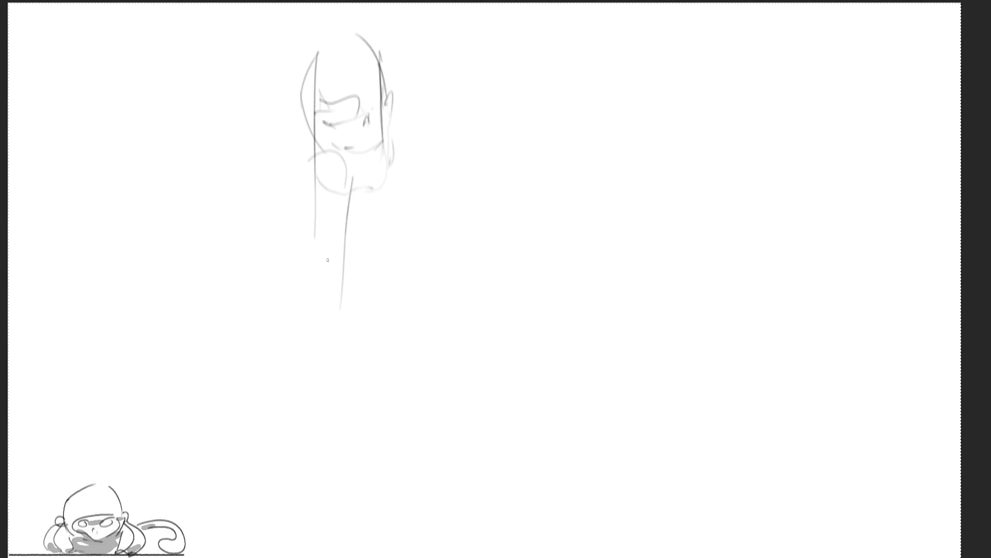
left_click_drag(307, 171, 308, 215)
left_click_drag(335, 167, 338, 324)
left_click_drag(309, 149, 317, 134)
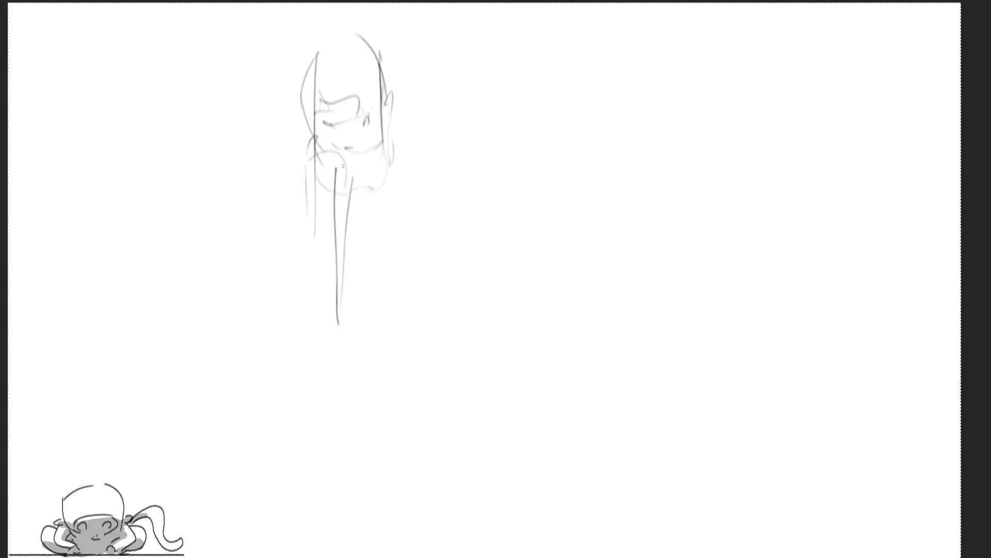
left_click_drag(343, 166, 347, 240)
left_click_drag(319, 209, 347, 416)
left_click_drag(336, 247, 355, 409)
mouse_move(354, 248)
left_mouse_down()
mouse_move(353, 191)
mouse_move(368, 210)
mouse_move(356, 239)
mouse_move(374, 251)
left_mouse_up()
Sketch the bent, raised arm ending in a hand, with a bow shape beside it
mouse_move(372, 199)
left_mouse_down()
mouse_move(417, 214)
mouse_move(437, 210)
left_mouse_up()
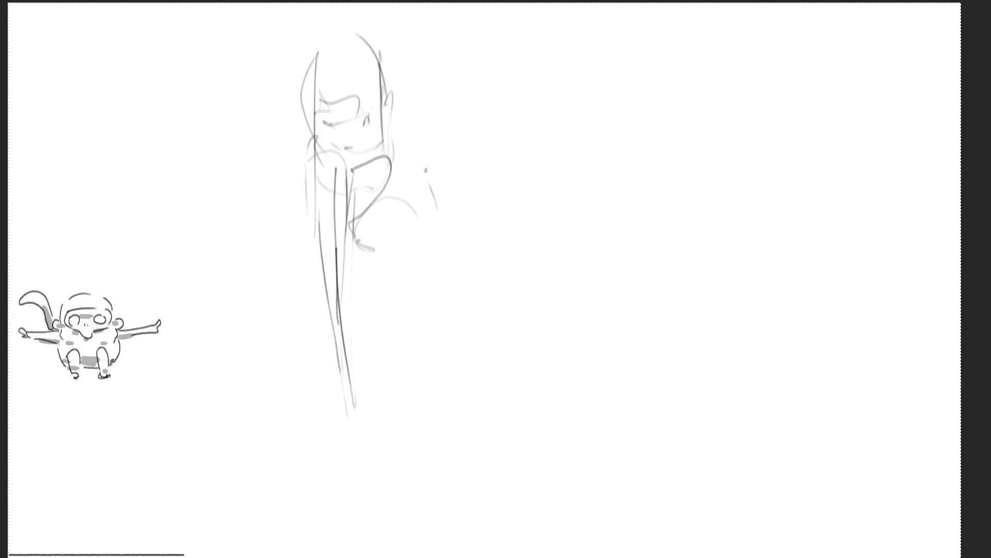
mouse_move(414, 153)
left_mouse_down()
mouse_move(408, 118)
mouse_move(427, 111)
mouse_move(433, 157)
left_mouse_up()
left_click_drag(416, 111, 429, 107)
mouse_move(429, 109)
left_mouse_down()
mouse_move(459, 124)
mouse_move(483, 85)
mouse_move(458, 168)
mouse_move(437, 178)
left_mouse_up()
left_click_drag(429, 142, 436, 158)
mouse_move(434, 150)
left_mouse_down()
mouse_move(454, 160)
mouse_move(449, 211)
left_mouse_up()
Draw the curved back, both bent legs, a ground line and a line down from the bow
mouse_move(388, 265)
left_mouse_down()
mouse_move(492, 215)
mouse_move(463, 302)
left_mouse_up()
mouse_move(454, 222)
left_mouse_down()
mouse_move(471, 176)
mouse_move(509, 350)
left_mouse_up()
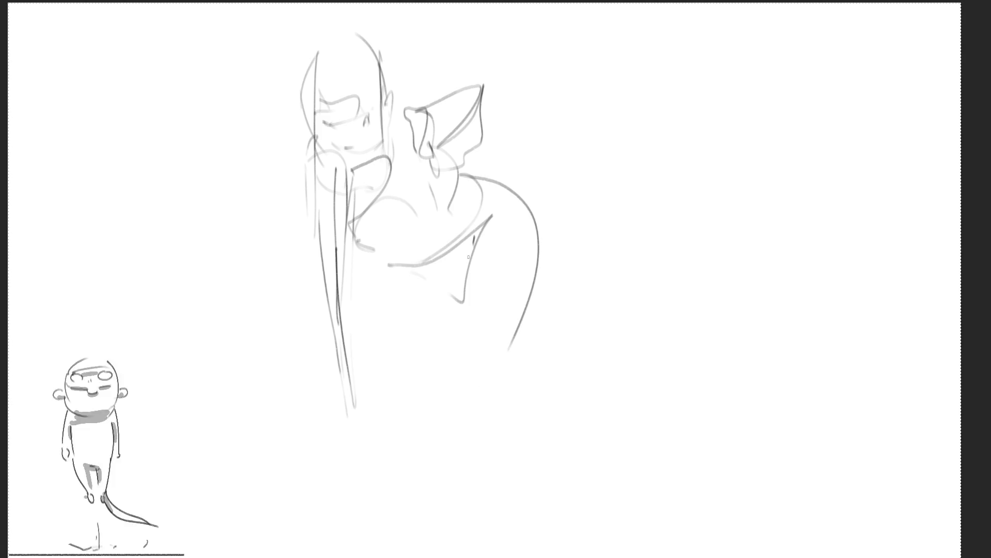
mouse_move(474, 236)
left_mouse_down()
mouse_move(504, 367)
mouse_move(450, 417)
left_mouse_up()
mouse_move(453, 416)
left_mouse_down()
mouse_move(519, 395)
mouse_move(543, 433)
mouse_move(523, 437)
left_mouse_up()
left_click_drag(512, 434, 521, 431)
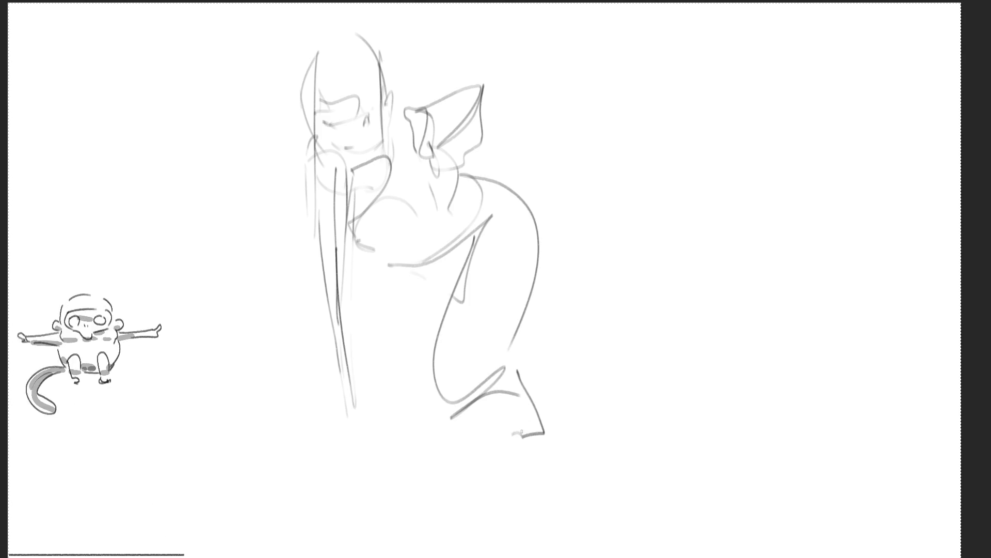
left_click_drag(364, 268, 402, 418)
mouse_move(396, 336)
left_mouse_down()
mouse_move(415, 292)
mouse_move(410, 411)
mouse_move(370, 488)
left_mouse_up()
mouse_move(416, 426)
left_mouse_down()
mouse_move(354, 507)
mouse_move(565, 484)
left_mouse_up()
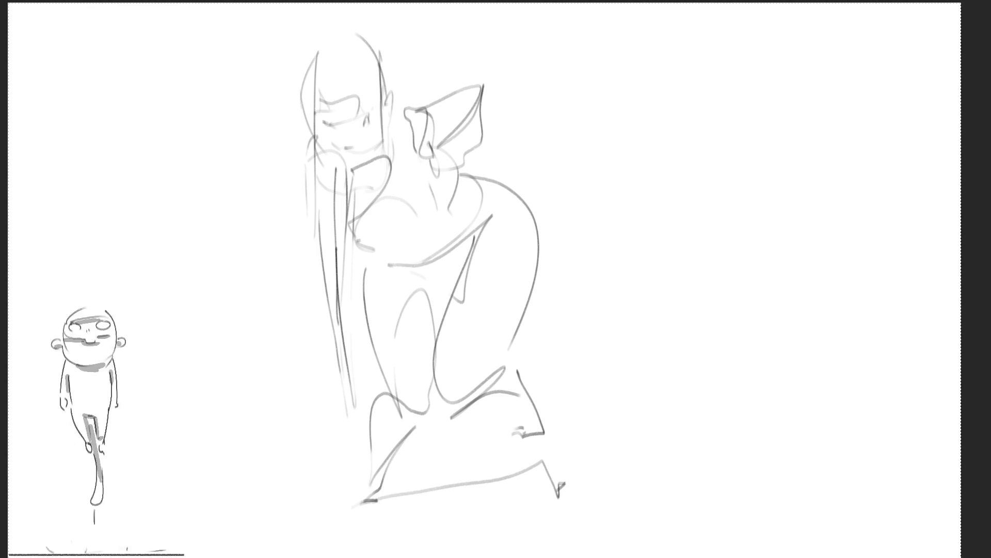
left_click_drag(483, 84, 517, 186)
Reinforce the stroke from the bow down the back, then select the whole canvas
mouse_move(469, 122)
left_mouse_down()
mouse_move(511, 185)
mouse_move(533, 183)
left_mouse_up()
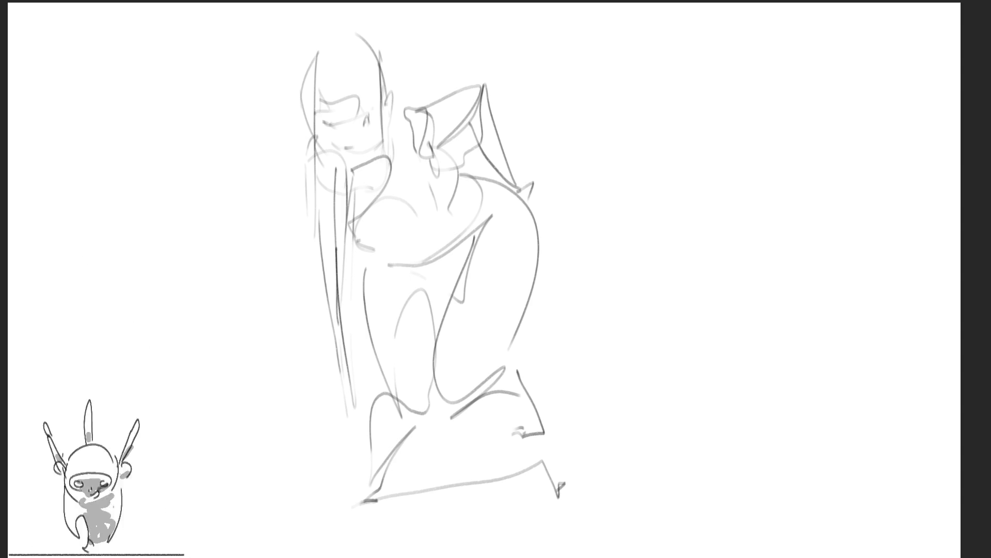
key("ctrl+a")
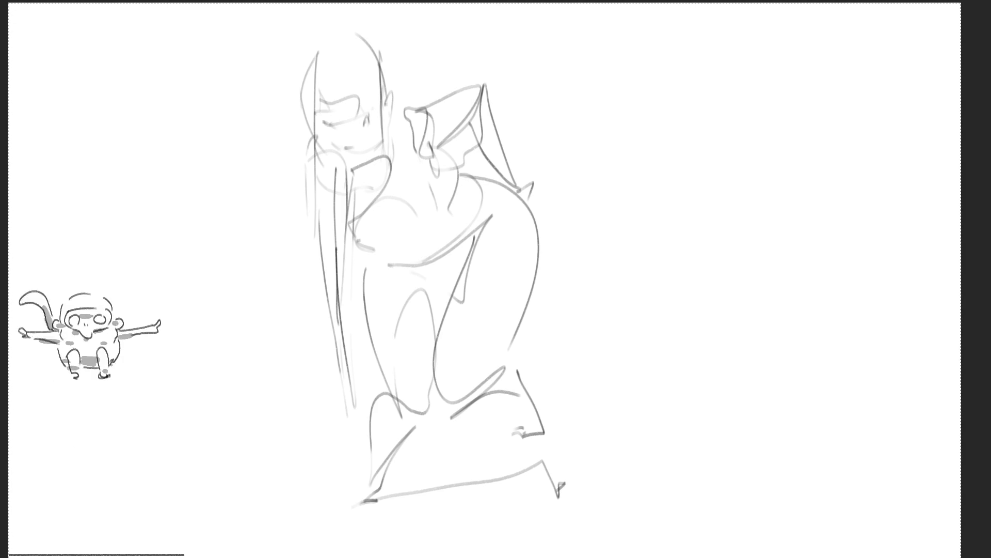
Draw the second figure's oval head, neck and body lines, and an arm across the chest
mouse_move(642, 89)
left_mouse_down()
mouse_move(657, 34)
mouse_move(679, 119)
left_mouse_up()
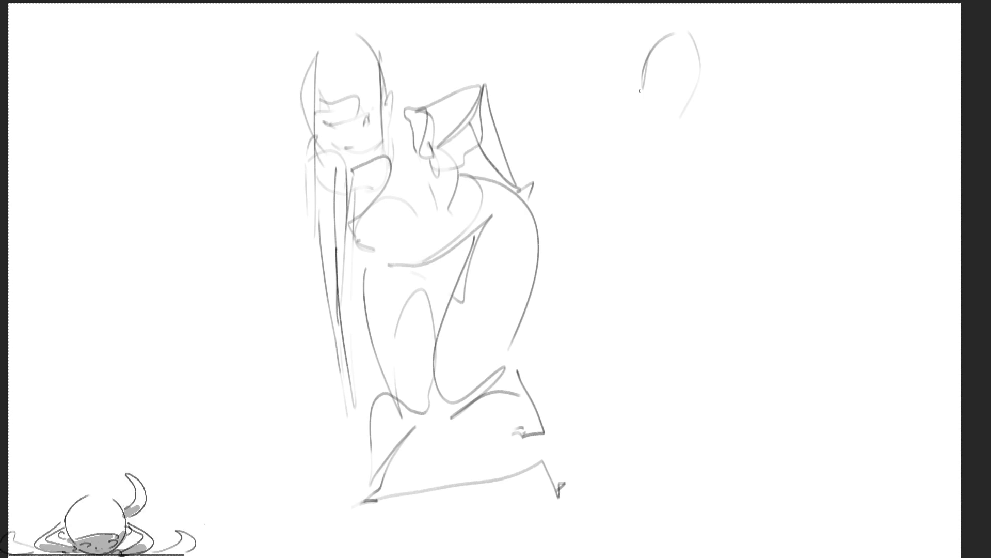
mouse_move(640, 83)
left_mouse_down()
mouse_move(667, 118)
mouse_move(698, 96)
mouse_move(649, 129)
mouse_move(643, 113)
mouse_move(669, 155)
mouse_move(646, 199)
left_mouse_up()
left_click_drag(695, 130, 638, 385)
left_click_drag(645, 200, 630, 369)
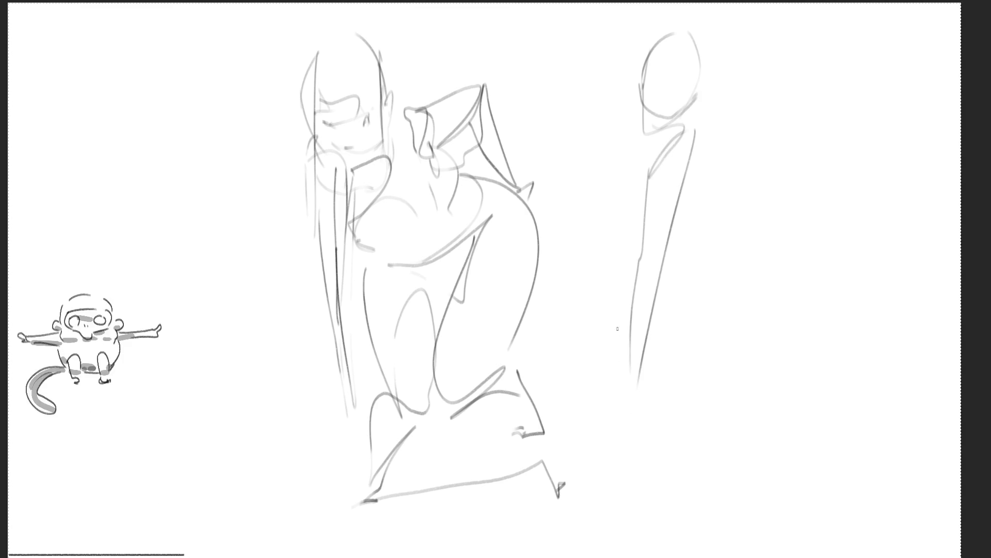
mouse_move(651, 153)
left_mouse_down()
mouse_move(617, 193)
mouse_move(649, 154)
mouse_move(619, 157)
mouse_move(599, 203)
mouse_move(595, 185)
mouse_move(640, 137)
left_mouse_up()
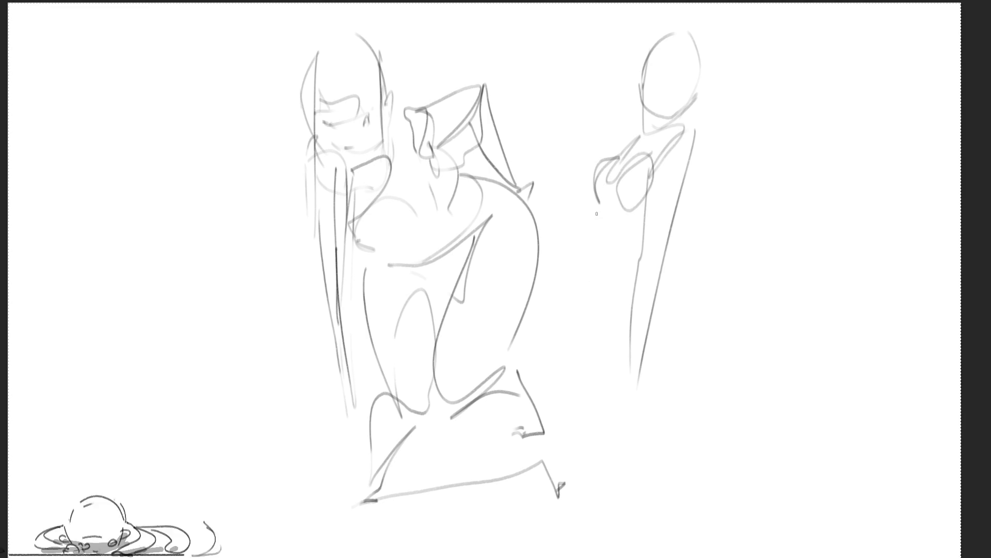
Add the hip, pelvis loop, a hand on the hip and a leg stretched to the right
left_click_drag(598, 211, 607, 292)
mouse_move(605, 261)
left_mouse_down()
mouse_move(629, 219)
mouse_move(669, 239)
left_mouse_up()
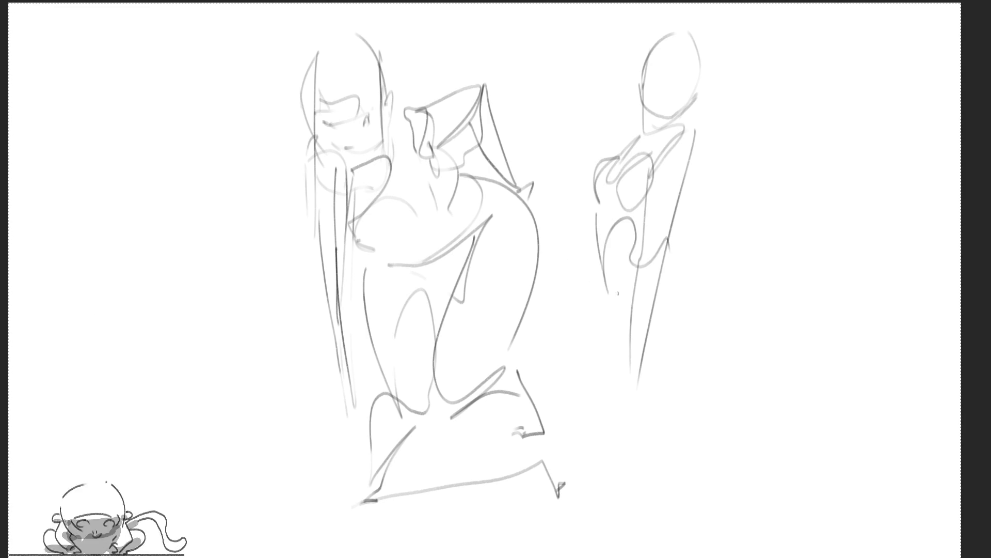
left_click_drag(604, 247, 648, 345)
mouse_move(627, 288)
left_mouse_down()
mouse_move(653, 355)
mouse_move(667, 252)
left_mouse_up()
mouse_move(684, 253)
left_mouse_down()
mouse_move(694, 281)
mouse_move(698, 266)
left_mouse_up()
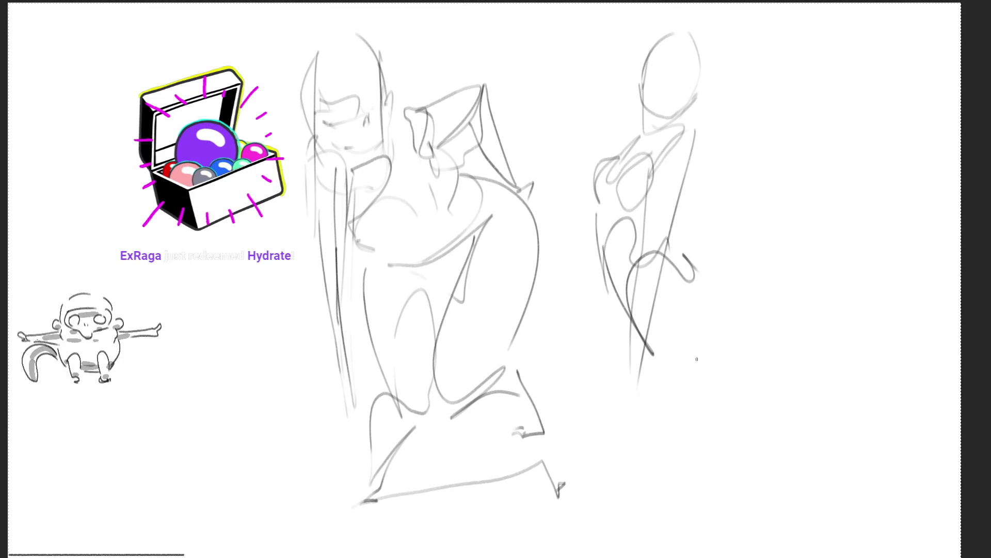
mouse_move(654, 356)
left_mouse_down()
mouse_move(677, 374)
mouse_move(711, 290)
left_mouse_up()
mouse_move(697, 271)
left_mouse_down()
mouse_move(750, 284)
mouse_move(777, 327)
mouse_move(801, 324)
mouse_move(839, 398)
mouse_move(703, 369)
mouse_move(693, 380)
left_mouse_up()
left_click_drag(738, 390, 733, 406)
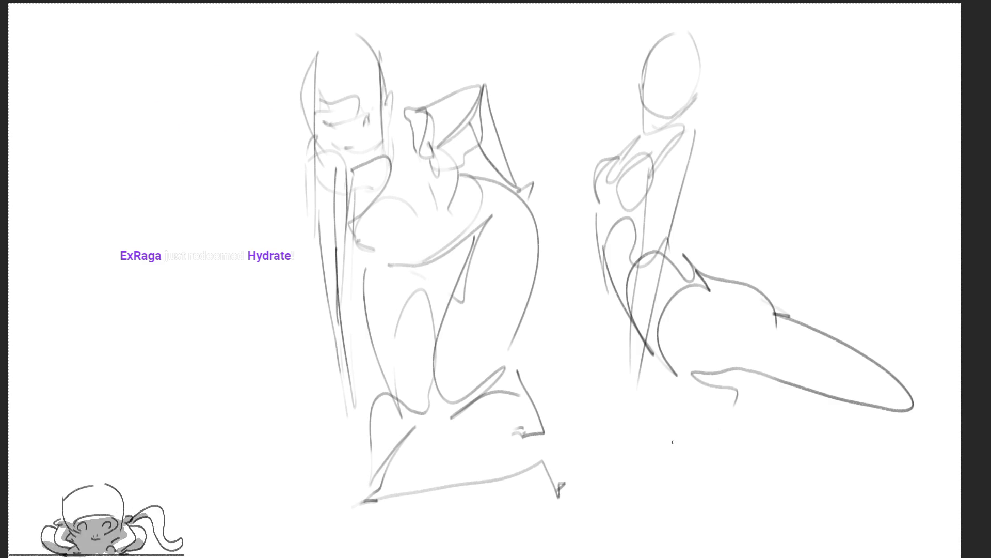
left_click_drag(640, 356, 702, 503)
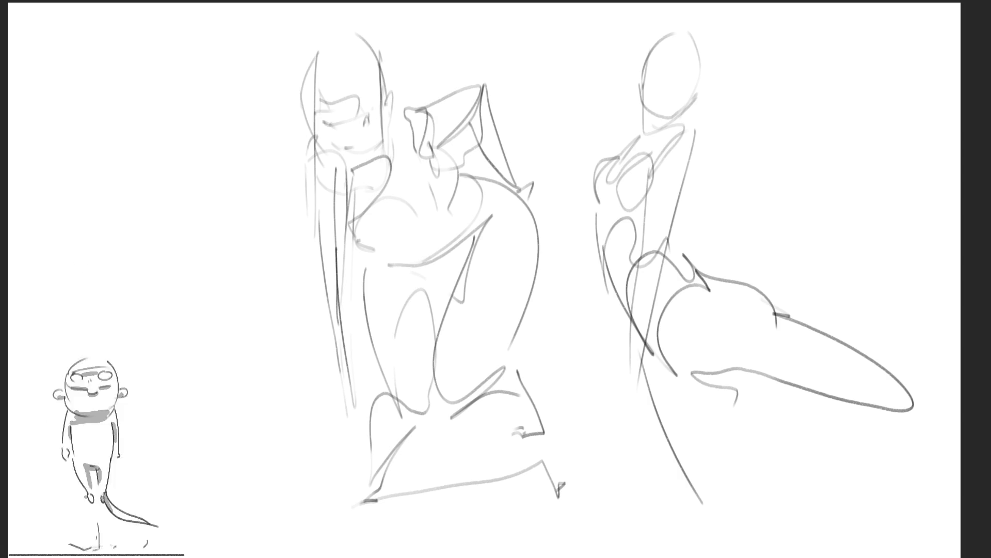
Add eyes, a small mouth, a side line and an ear to the second head
key("ctrl+a")
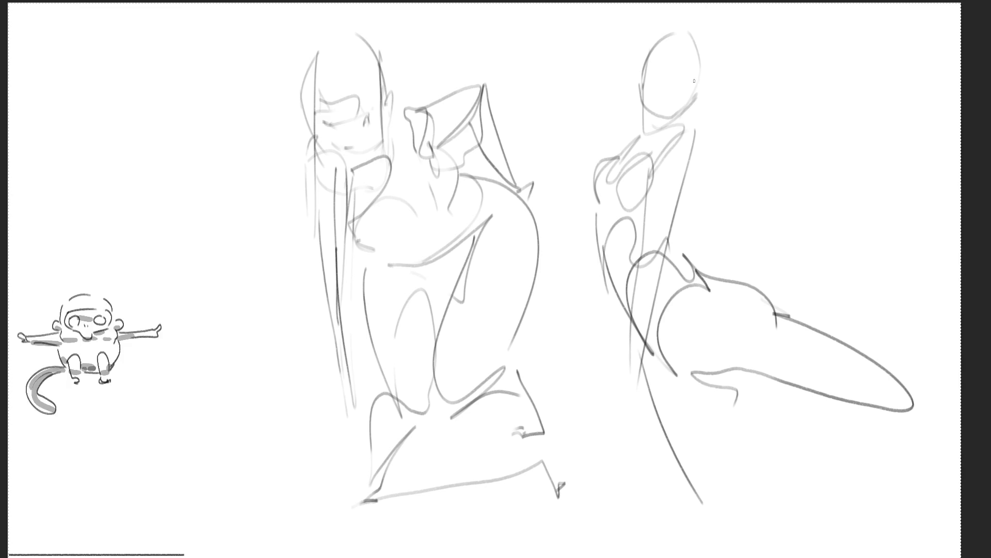
left_click_drag(689, 74, 662, 66)
left_click_drag(669, 99, 668, 107)
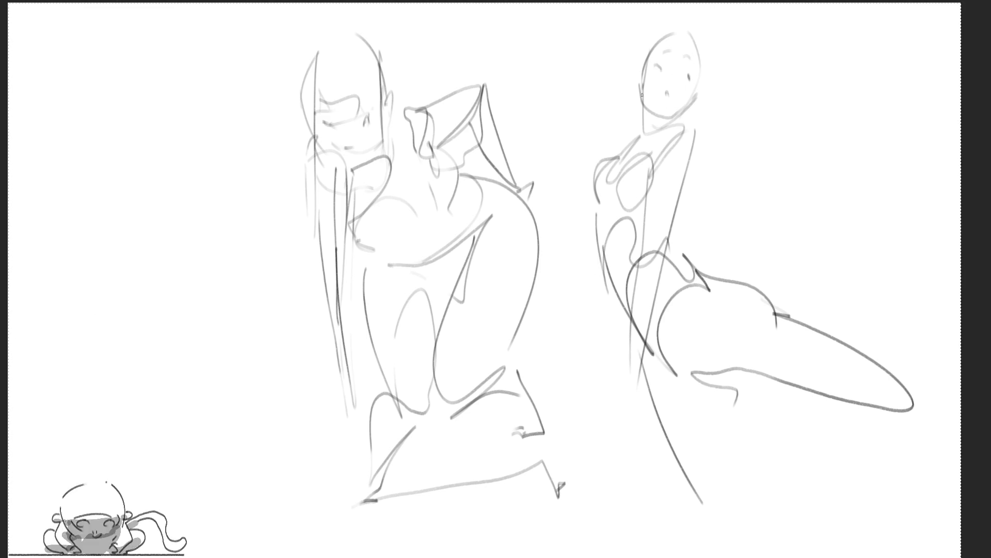
left_click_drag(704, 88, 697, 102)
left_click_drag(640, 77, 642, 90)
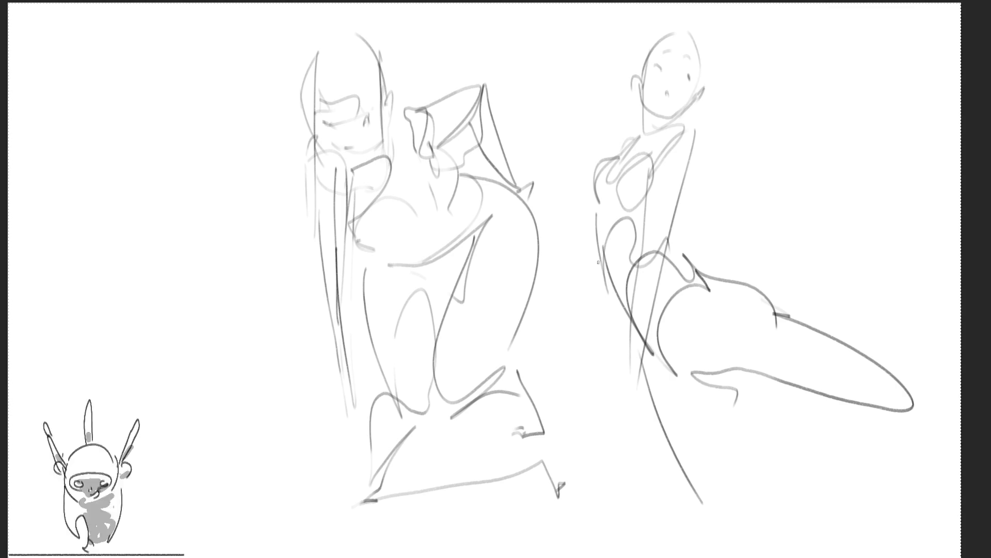
Draw the second figure's left side and lower legs down to a foot
left_click_drag(602, 261, 617, 381)
left_click_drag(612, 331, 621, 519)
mouse_move(627, 410)
left_mouse_down()
mouse_move(655, 520)
mouse_move(643, 546)
left_mouse_up()
left_click_drag(617, 526, 666, 547)
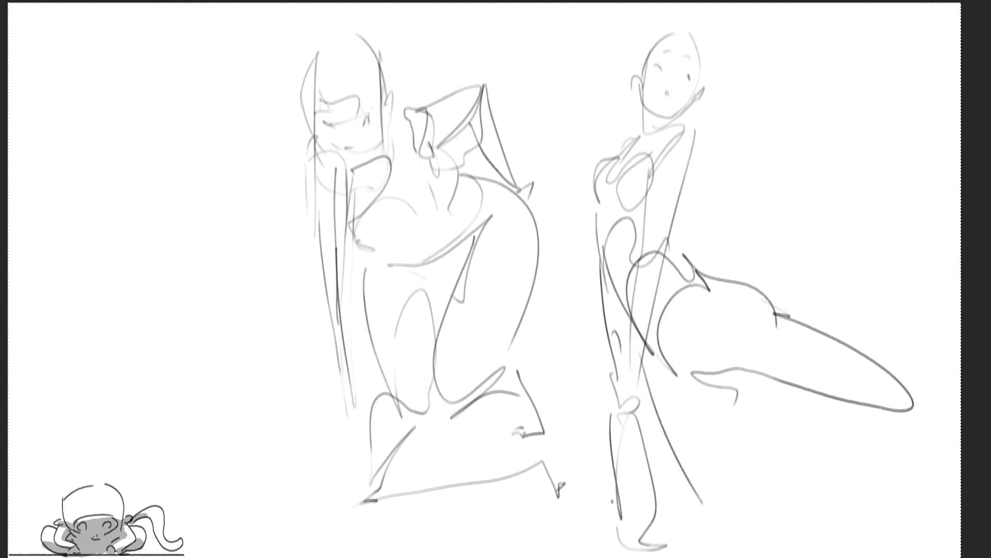
left_click_drag(613, 504, 617, 526)
mouse_move(603, 421)
left_mouse_down()
mouse_move(592, 488)
mouse_move(622, 534)
left_mouse_up()
mouse_move(643, 429)
left_mouse_down()
mouse_move(662, 473)
mouse_move(640, 542)
left_mouse_up()
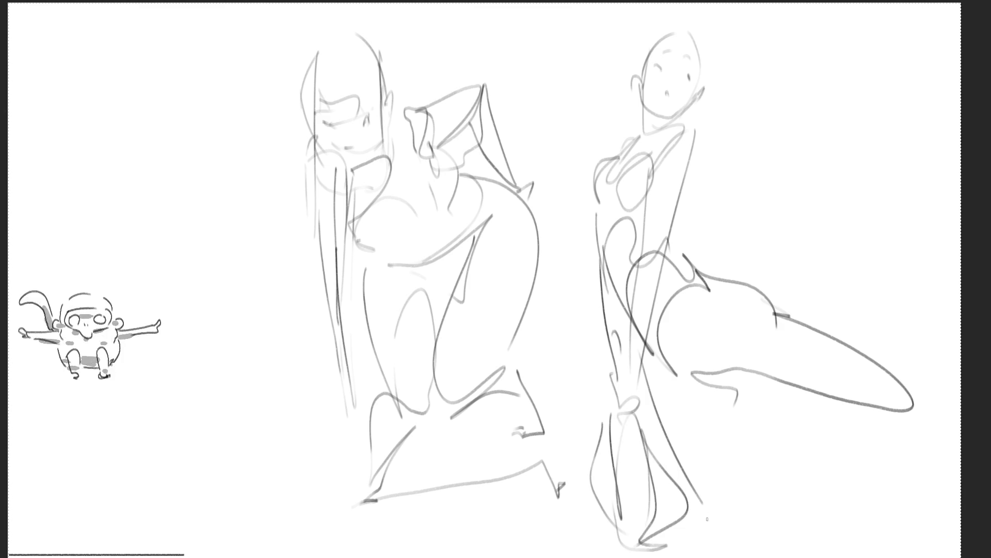
Extend the raised leg to the right edge with a foot and a thigh contour
left_click_drag(707, 518, 725, 557)
mouse_move(733, 556)
left_mouse_down()
mouse_move(746, 499)
mouse_move(740, 419)
left_mouse_up()
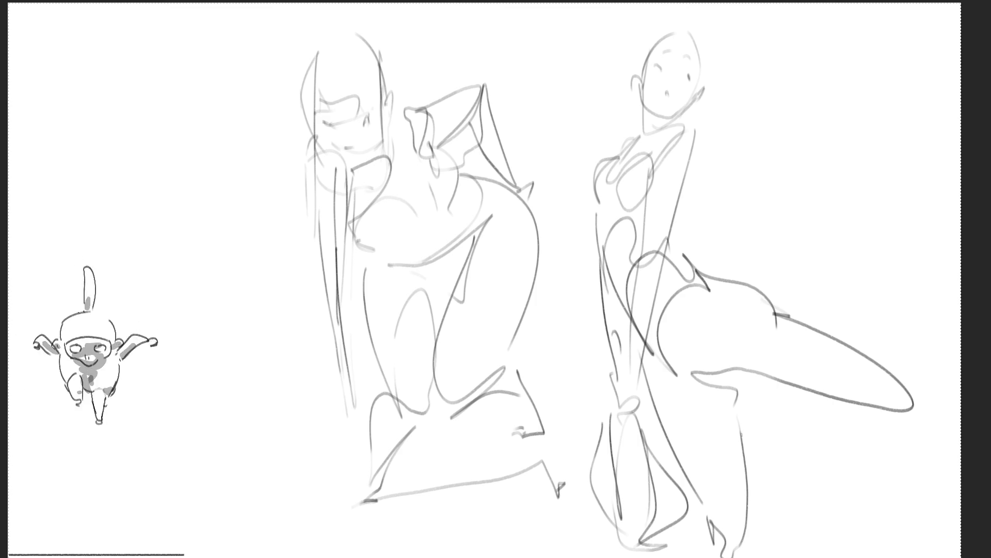
left_click_drag(746, 504, 755, 557)
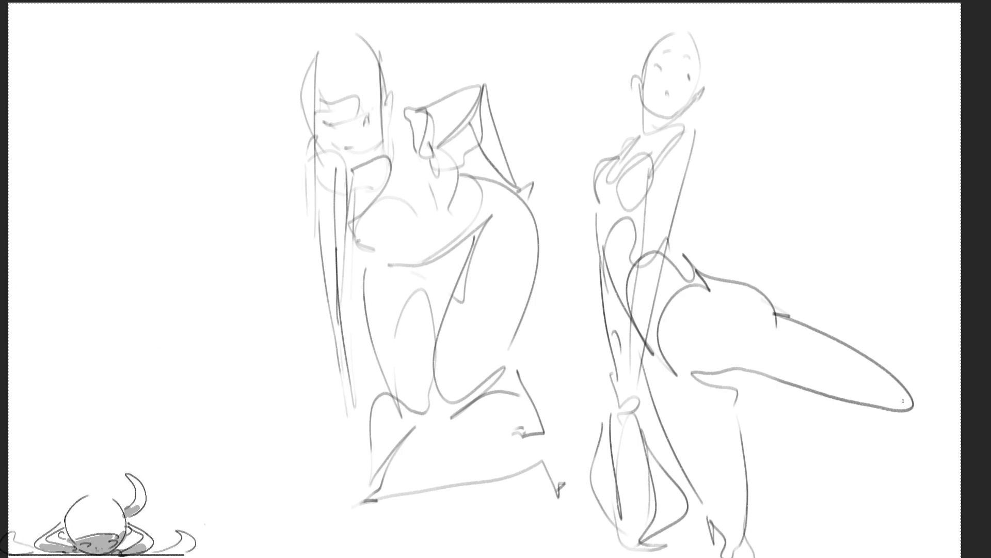
left_click_drag(903, 382, 927, 408)
left_click_drag(860, 346, 961, 372)
left_click_drag(831, 397, 960, 429)
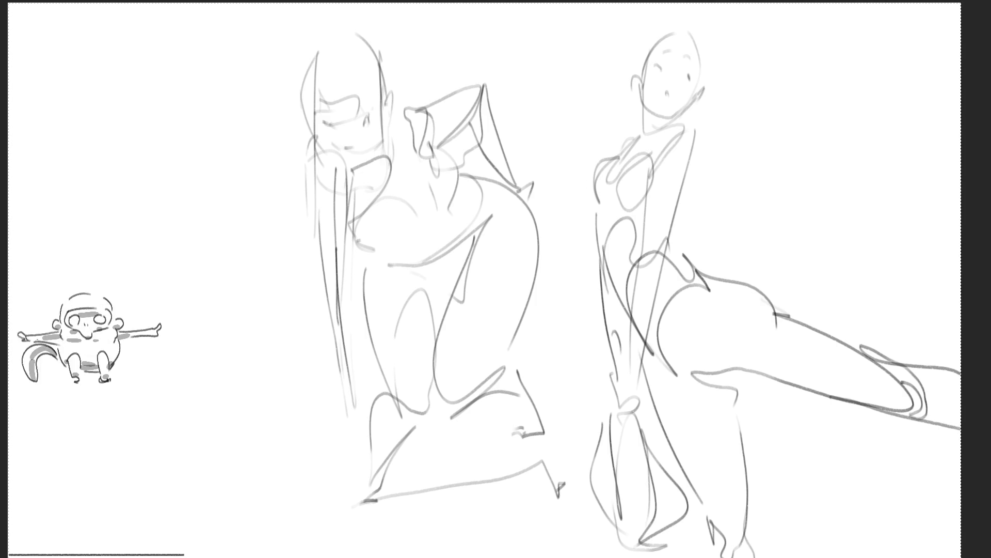
left_click_drag(694, 394, 748, 377)
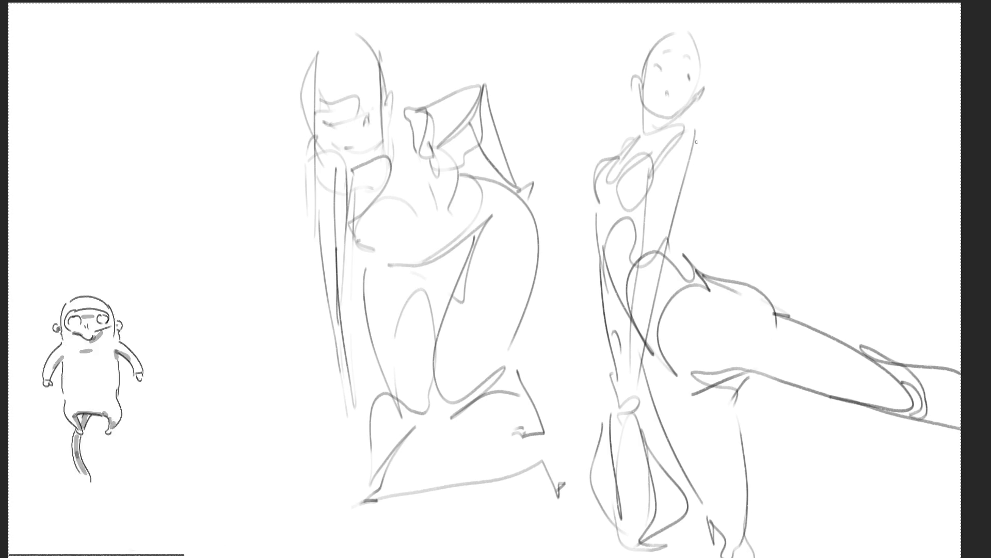
Redraw the right figure's torso line, then shift both sketches left to make room
left_click_drag(695, 132, 667, 235)
key("ctrl+z")
left_click_drag(692, 131, 671, 228)
mouse_move(691, 176)
left_mouse_down()
mouse_move(628, 155)
mouse_move(655, 253)
left_mouse_up()
key("ctrl+z")
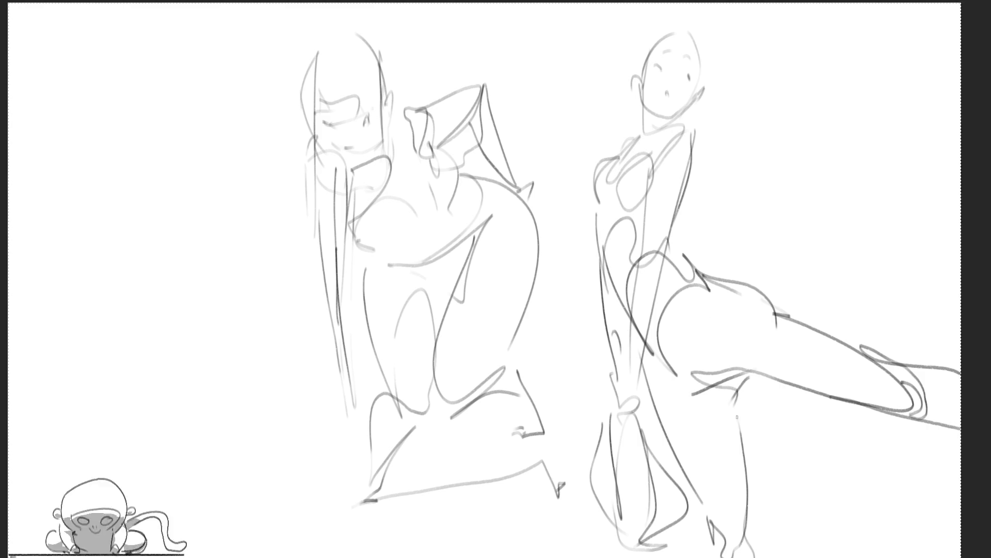
left_click_drag(728, 390, 568, 390)
key("Return")
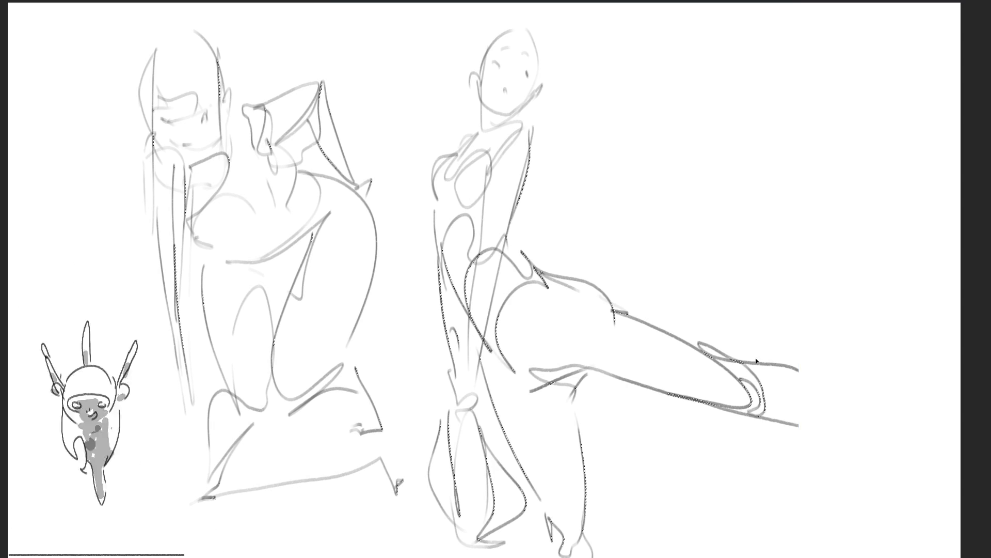
Rework the extended leg toward the right edge and a right-leg line, undoing the stray foot
key("ctrl+d")
mouse_move(714, 381)
left_mouse_down()
mouse_move(760, 400)
mouse_move(762, 369)
mouse_move(808, 355)
mouse_move(924, 460)
mouse_move(707, 408)
mouse_move(937, 467)
left_mouse_up()
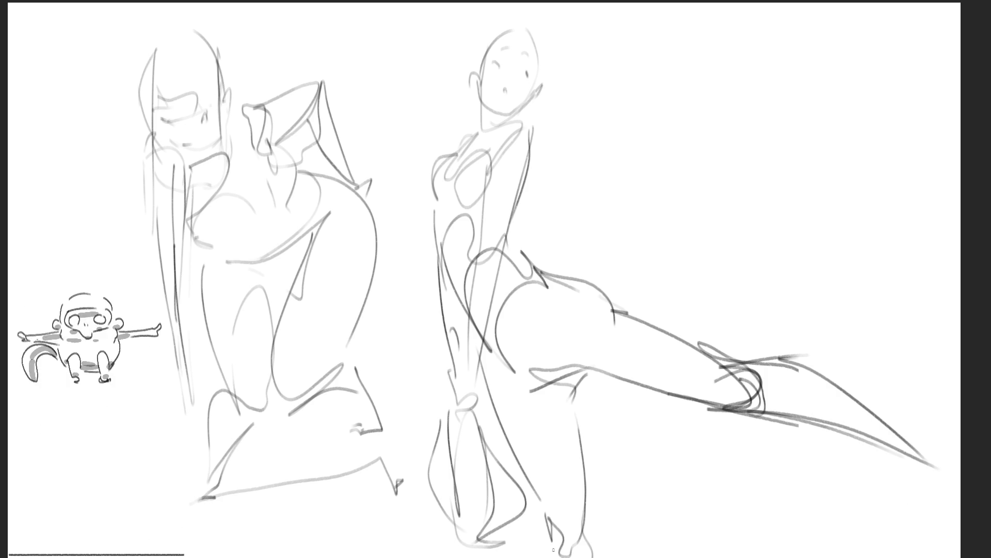
mouse_move(580, 496)
left_mouse_down()
mouse_move(588, 537)
mouse_move(612, 556)
left_mouse_up()
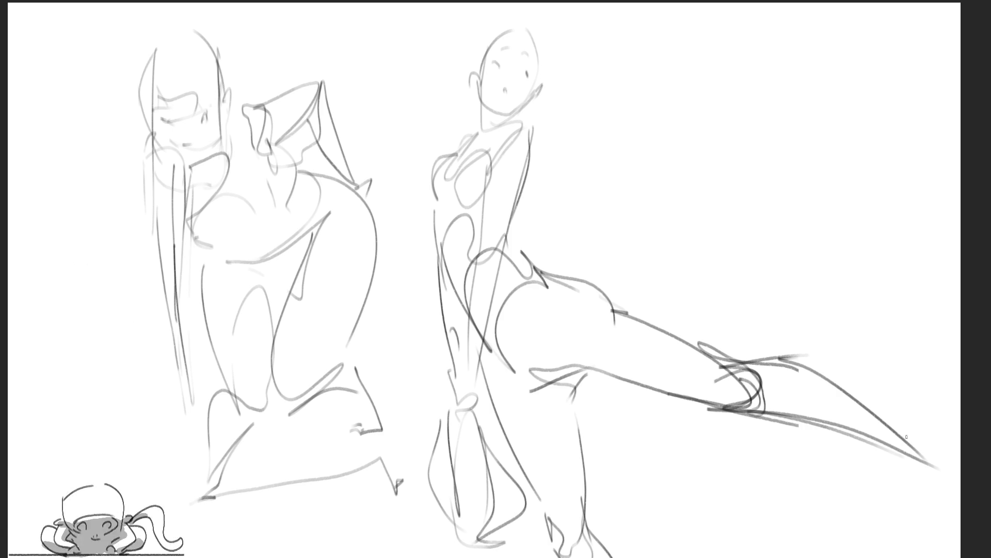
mouse_move(906, 436)
left_mouse_down()
mouse_move(945, 468)
mouse_move(959, 441)
mouse_move(942, 464)
mouse_move(937, 421)
mouse_move(899, 433)
mouse_move(901, 458)
mouse_move(960, 472)
left_mouse_up()
key("ctrl+z")
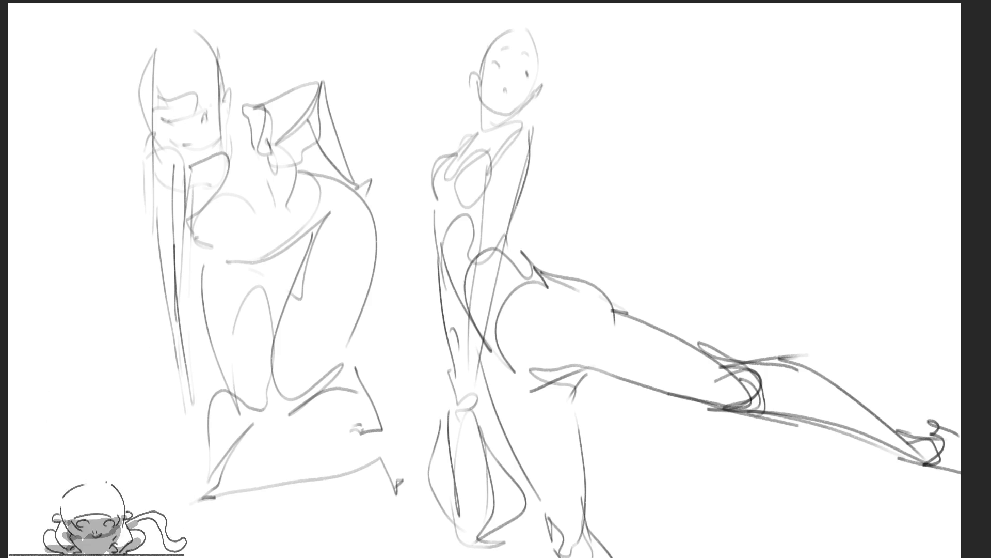
Block in the heel of a foot study in the top-right corner and hatch its left side
mouse_move(674, 48)
left_mouse_down()
mouse_move(653, 81)
mouse_move(689, 95)
left_mouse_up()
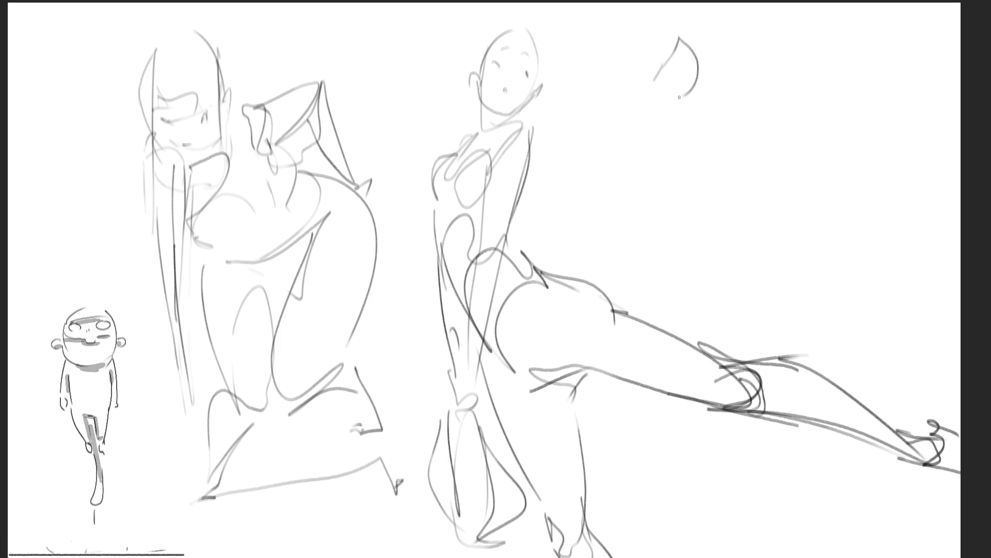
mouse_move(673, 61)
left_mouse_down()
mouse_move(671, 107)
mouse_move(681, 113)
left_mouse_up()
left_click_drag(691, 44, 692, 114)
mouse_move(658, 100)
left_mouse_down()
mouse_move(694, 85)
mouse_move(671, 114)
mouse_move(684, 126)
mouse_move(656, 130)
mouse_move(685, 125)
mouse_move(658, 168)
left_mouse_up()
mouse_move(656, 90)
left_mouse_down()
mouse_move(631, 145)
mouse_move(653, 118)
left_mouse_up()
left_click_drag(652, 117, 633, 154)
mouse_move(654, 71)
left_mouse_down()
mouse_move(648, 137)
mouse_move(631, 155)
left_mouse_up()
Add shading curves down the heel, ground lines and the sole line
mouse_move(649, 117)
left_mouse_down()
mouse_move(618, 178)
mouse_move(659, 205)
left_mouse_up()
left_click_drag(643, 134, 659, 205)
left_click_drag(655, 98, 634, 144)
mouse_move(648, 122)
left_mouse_down()
mouse_move(665, 215)
mouse_move(757, 206)
left_mouse_up()
left_click_drag(655, 209, 831, 202)
left_click_drag(674, 195, 881, 189)
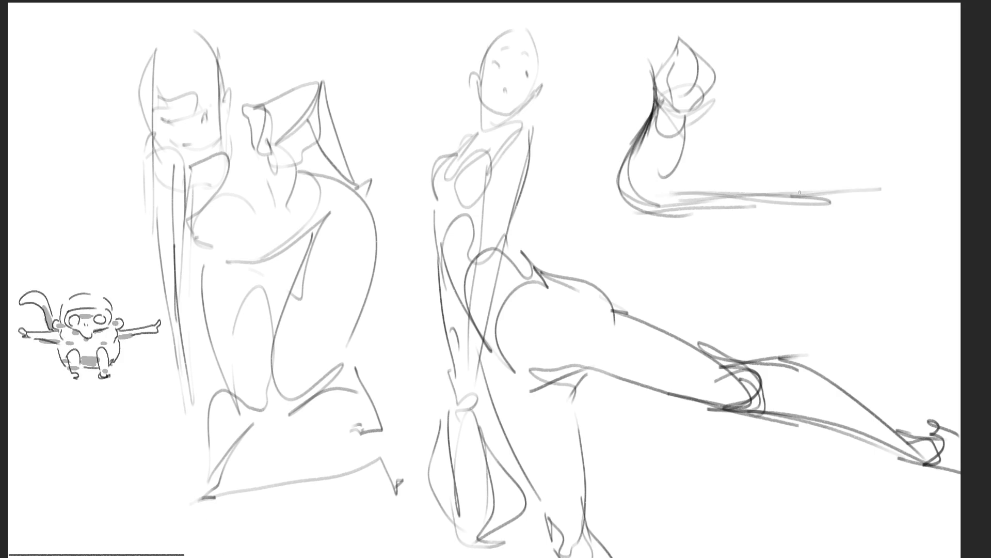
left_click_drag(803, 194, 868, 191)
Draw the foot's top contour toward the toes and sketch the toes
mouse_move(728, 85)
left_mouse_down()
mouse_move(849, 147)
mouse_move(912, 155)
mouse_move(907, 184)
mouse_move(932, 149)
left_mouse_up()
mouse_move(918, 181)
left_mouse_down()
mouse_move(943, 176)
mouse_move(937, 147)
mouse_move(960, 157)
left_mouse_up()
mouse_move(961, 159)
left_mouse_down()
mouse_move(950, 180)
mouse_move(924, 149)
mouse_move(951, 177)
mouse_move(906, 180)
left_mouse_up()
left_click_drag(934, 170, 901, 181)
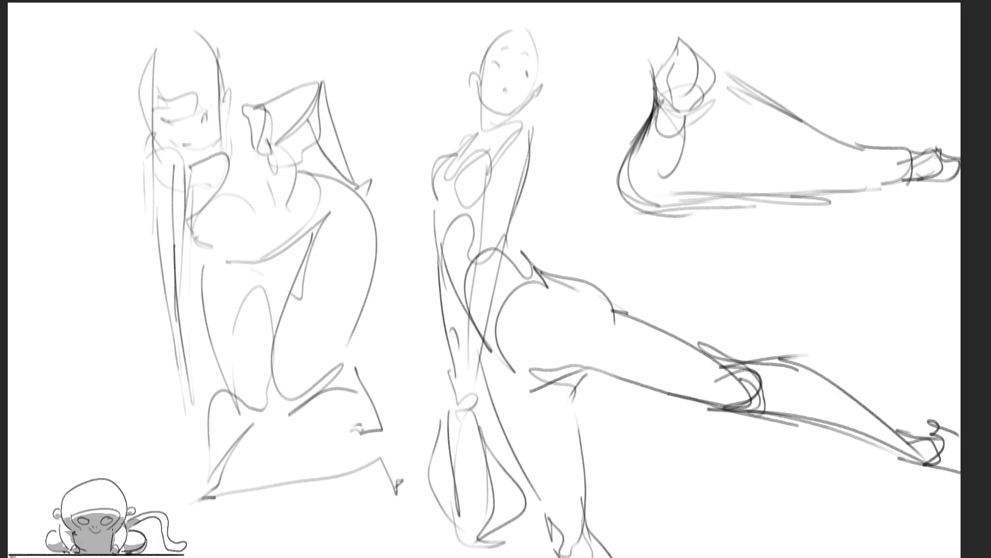
left_click_drag(860, 150, 955, 147)
left_click_drag(822, 135, 904, 146)
mouse_move(793, 119)
left_mouse_down()
mouse_move(897, 137)
mouse_move(927, 178)
left_mouse_up()
left_click_drag(924, 181, 821, 190)
Darken the sole, add an ankle line, the instep to the toes, and more toe strokes
left_click_drag(893, 187, 703, 182)
left_click_drag(720, 3, 744, 78)
mouse_move(726, 18)
left_mouse_down()
mouse_move(729, 57)
mouse_move(759, 93)
left_mouse_up()
left_click_drag(717, 36, 850, 137)
left_click_drag(770, 79, 901, 170)
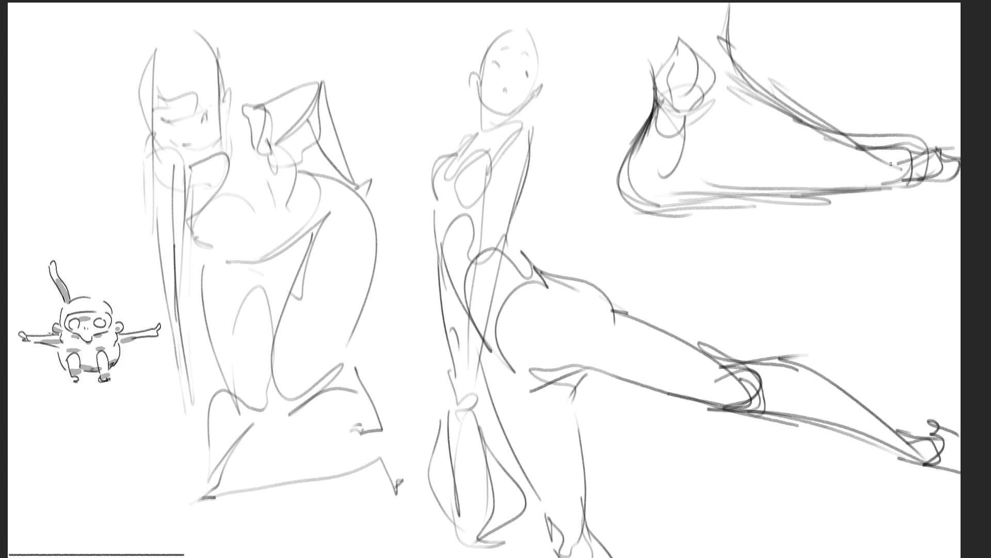
mouse_move(843, 135)
left_mouse_down()
mouse_move(921, 151)
mouse_move(941, 181)
left_mouse_up()
mouse_move(914, 187)
left_mouse_down()
mouse_move(751, 196)
mouse_move(921, 194)
left_mouse_up()
left_click_drag(884, 204, 955, 194)
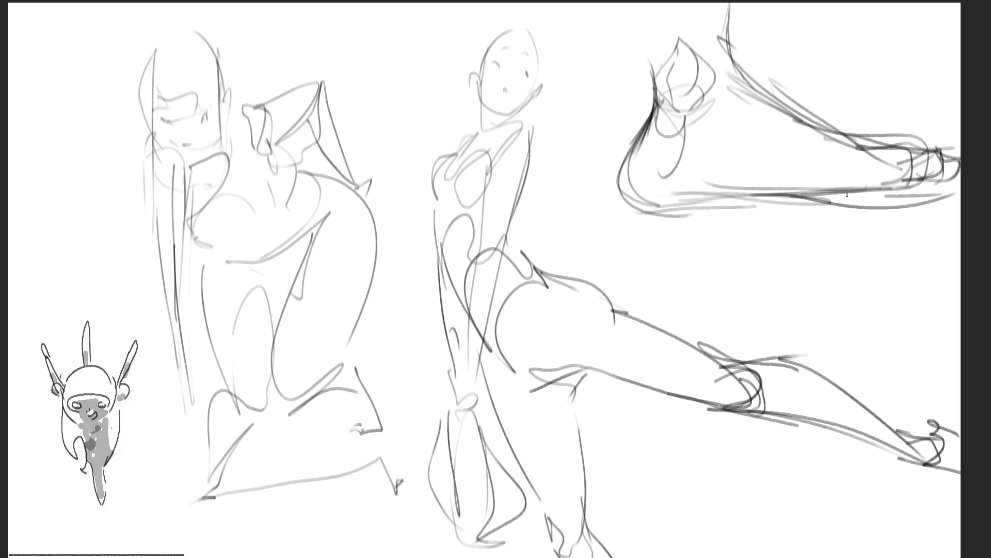
left_click_drag(840, 199, 676, 207)
left_click_drag(686, 201, 887, 197)
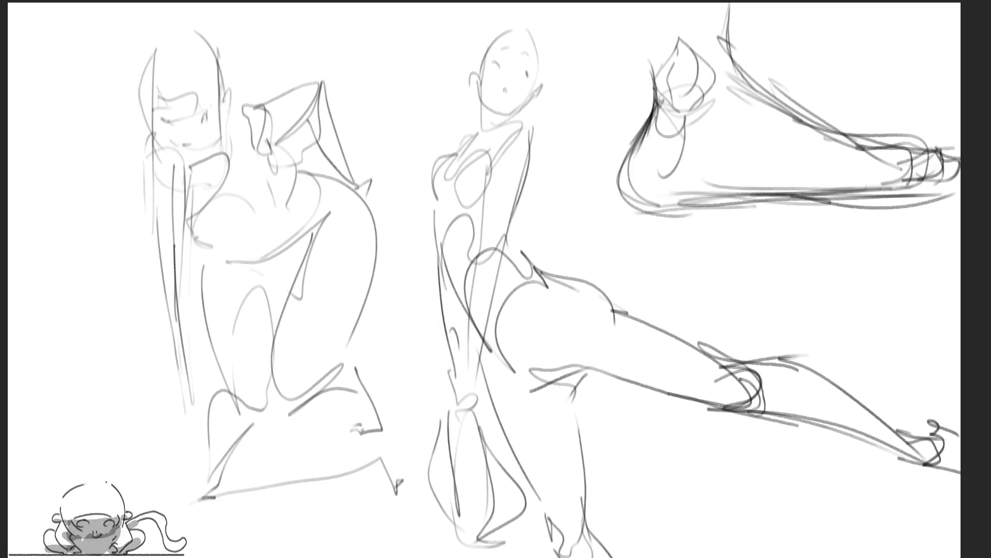
With the eraser (E), wipe out the foot study's ankle, heel and sole
key("e")
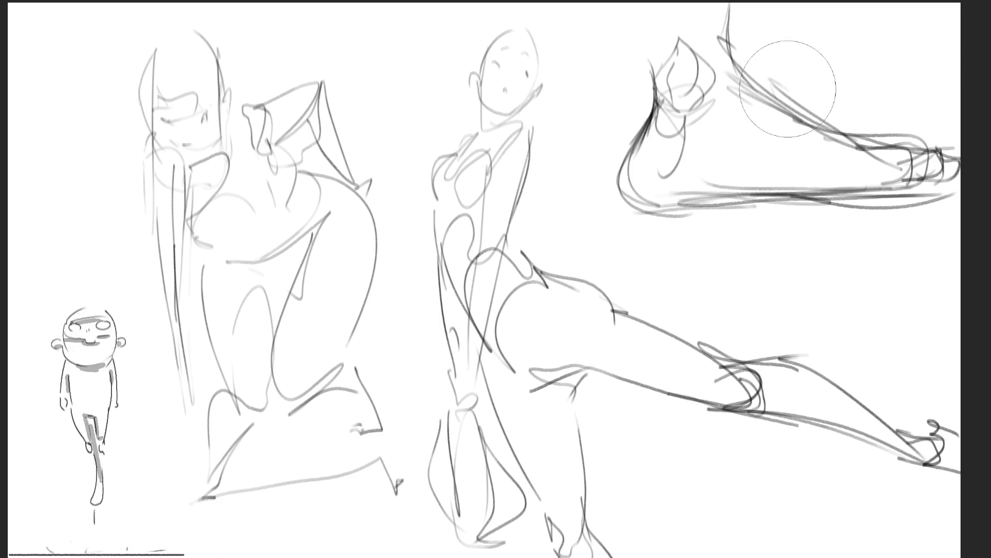
mouse_move(785, 77)
left_mouse_down()
mouse_move(741, 44)
mouse_move(686, 99)
left_mouse_up()
mouse_move(660, 203)
left_mouse_down()
mouse_move(785, 228)
mouse_move(741, 62)
mouse_move(897, 188)
left_mouse_up()
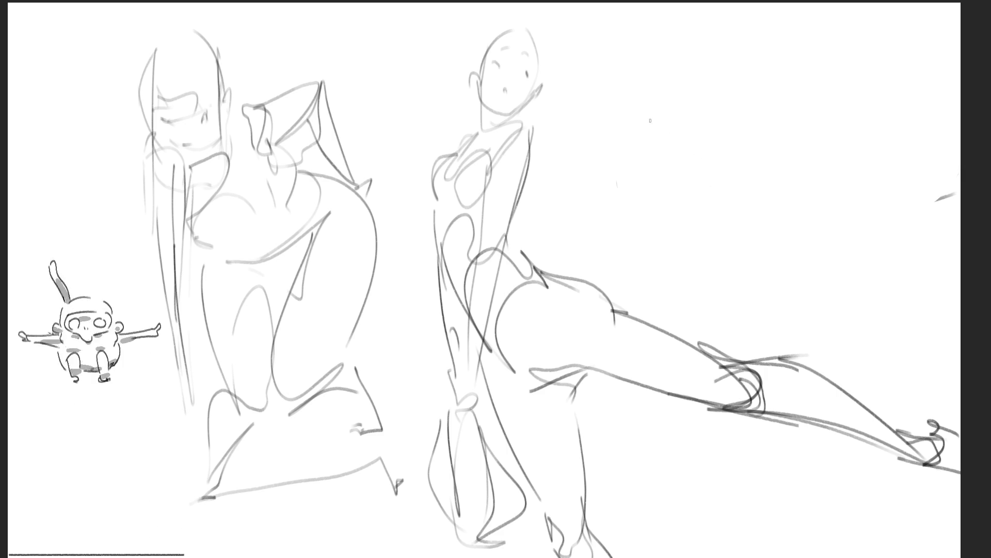
Sketch a new figure's arched hip, two legs down to the bottom edge, and curved back
mouse_move(648, 131)
left_mouse_down()
mouse_move(663, 94)
mouse_move(706, 160)
mouse_move(645, 214)
left_mouse_up()
mouse_move(671, 151)
left_mouse_down()
mouse_move(733, 178)
mouse_move(661, 266)
left_mouse_up()
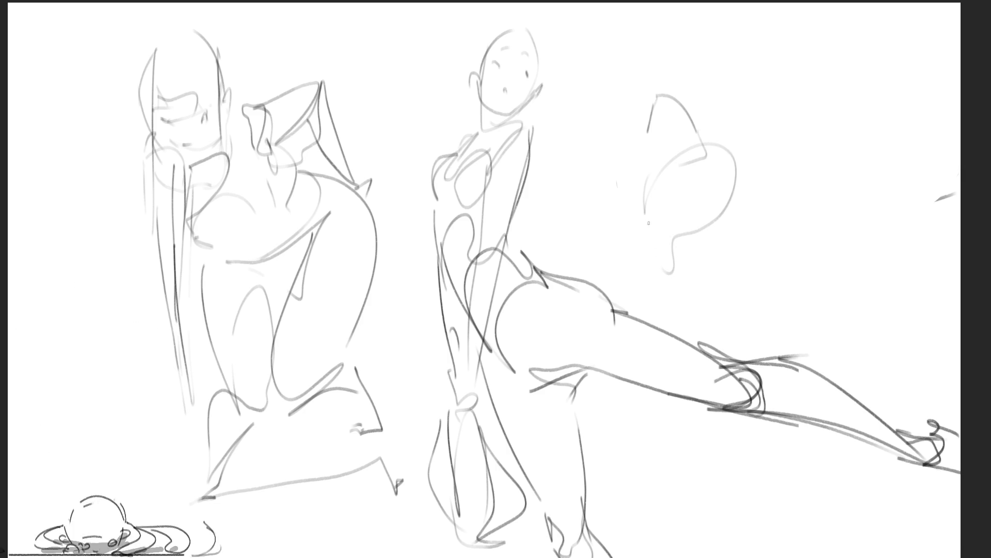
left_click_drag(648, 223, 674, 320)
left_click_drag(745, 197, 717, 343)
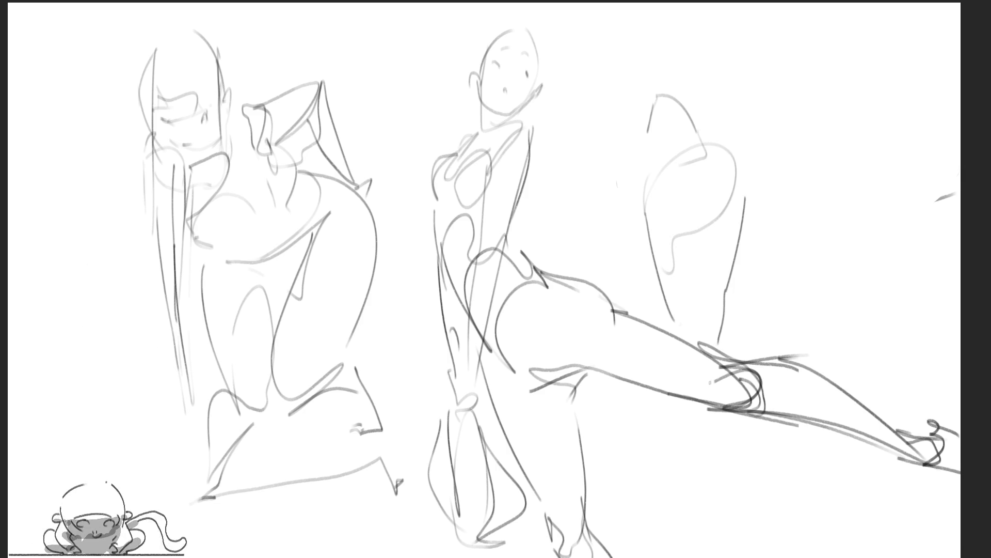
left_click_drag(668, 394, 714, 557)
left_click_drag(724, 413, 728, 557)
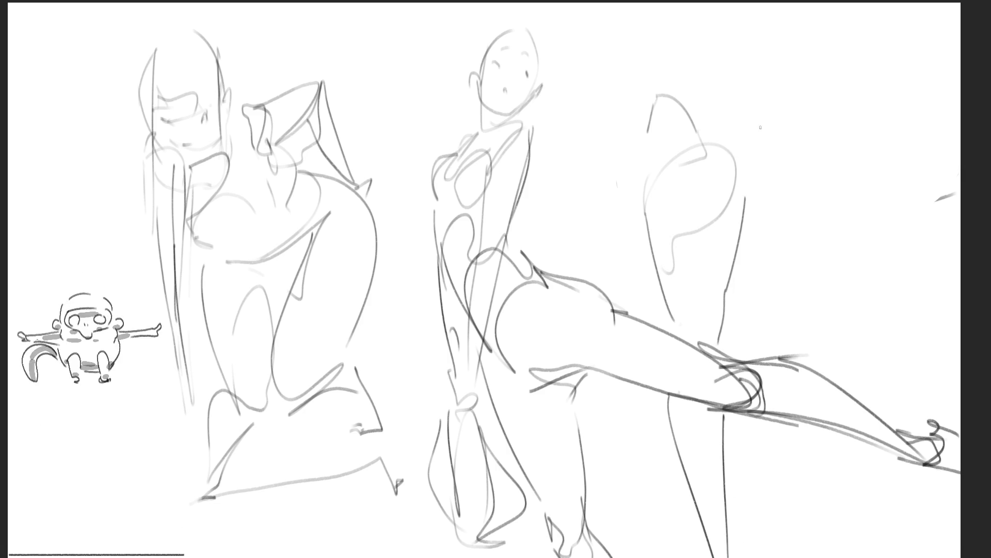
mouse_move(693, 122)
left_mouse_down()
mouse_move(750, 161)
mouse_move(746, 212)
left_mouse_up()
mouse_move(751, 164)
left_mouse_down()
mouse_move(767, 212)
mouse_move(737, 241)
left_mouse_up()
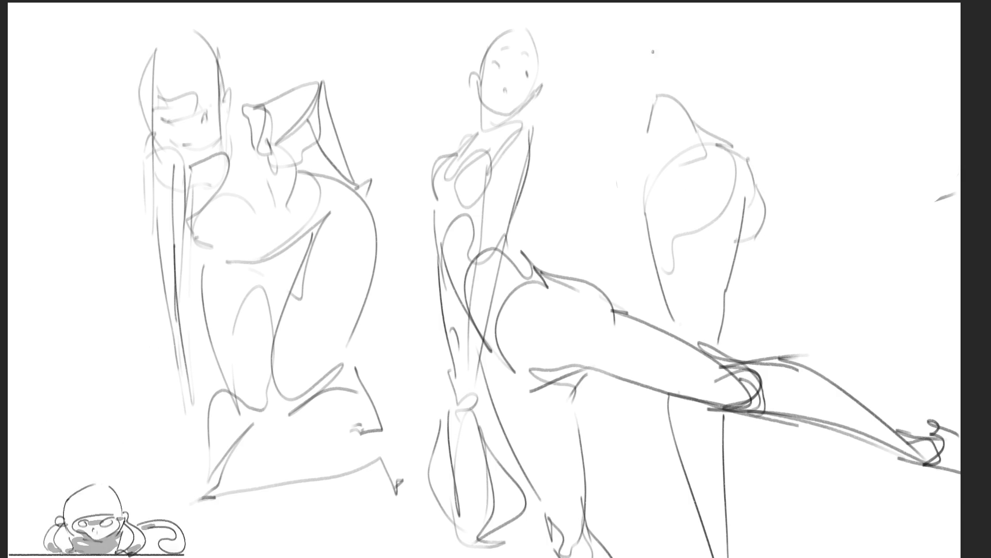
Add long lines above the new figure, redrawing one more upright
left_click_drag(644, 15, 652, 127)
left_click_drag(589, 18, 615, 142)
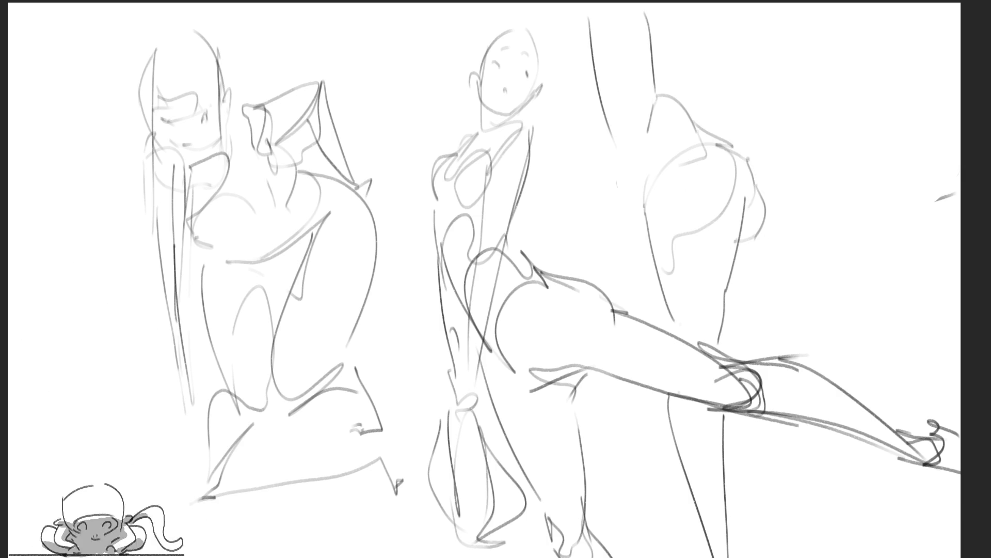
key("ctrl+z")
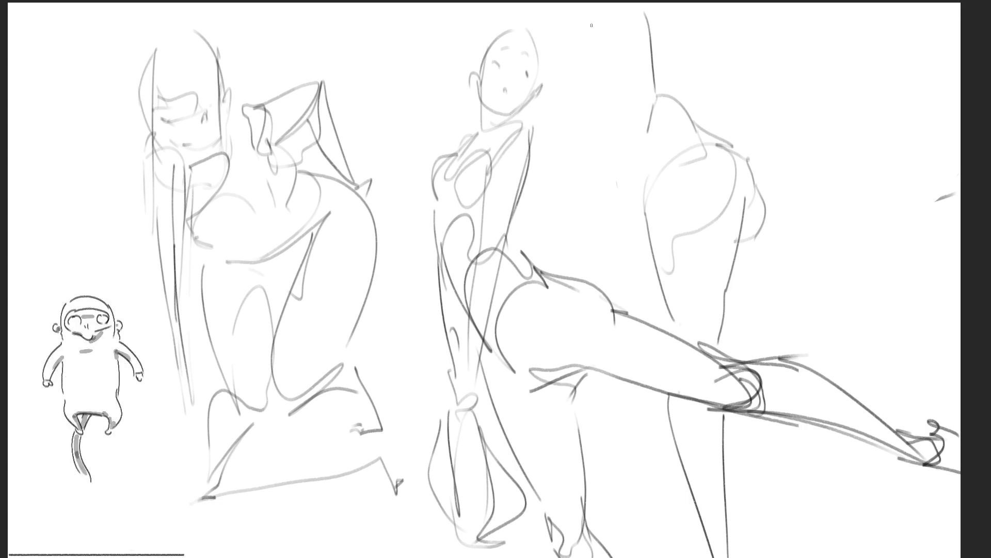
left_click_drag(593, 27, 608, 166)
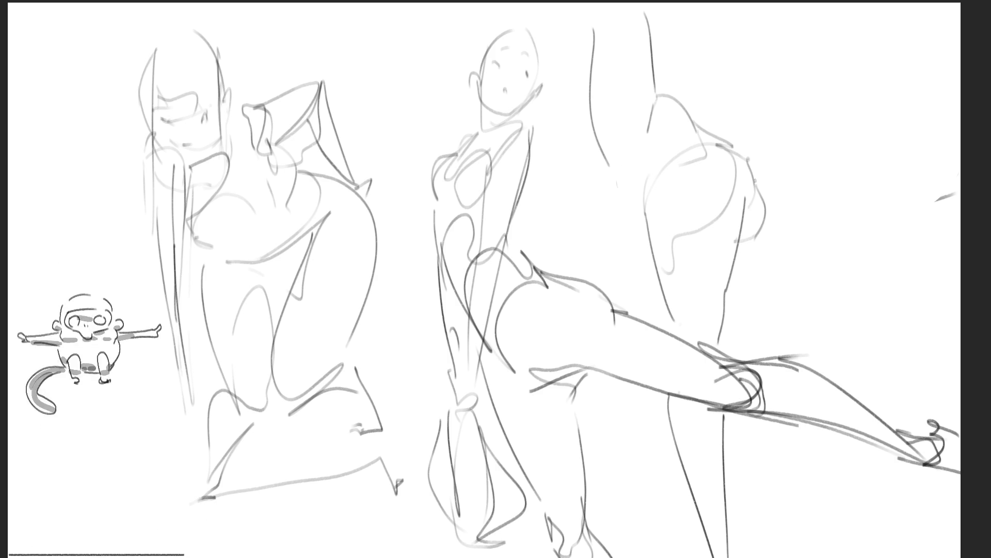
Sketch a rounded curve and a raised leg arching to the right of the hip
mouse_move(754, 180)
left_mouse_down()
mouse_move(775, 197)
mouse_move(764, 258)
mouse_move(801, 268)
left_mouse_up()
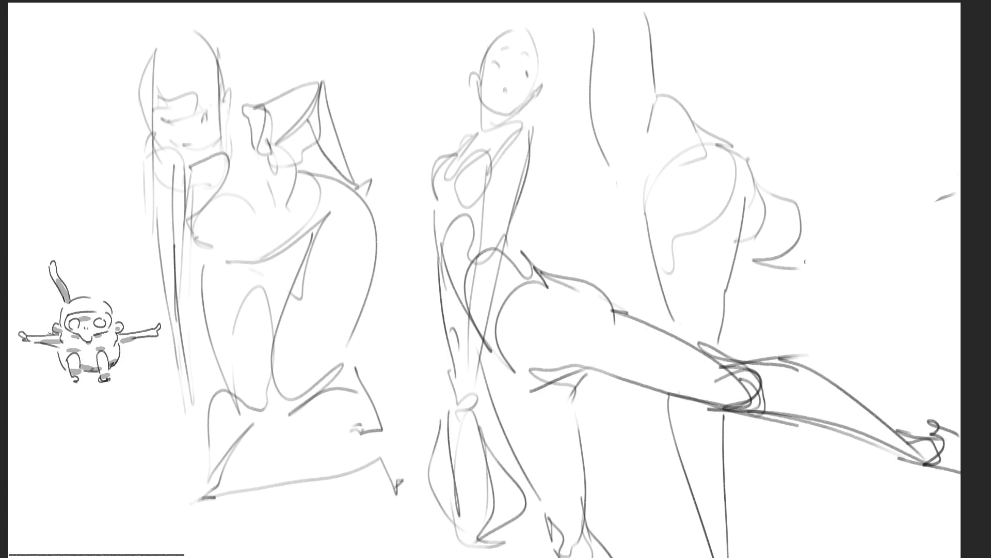
mouse_move(771, 195)
left_mouse_down()
mouse_move(814, 192)
mouse_move(846, 220)
left_mouse_up()
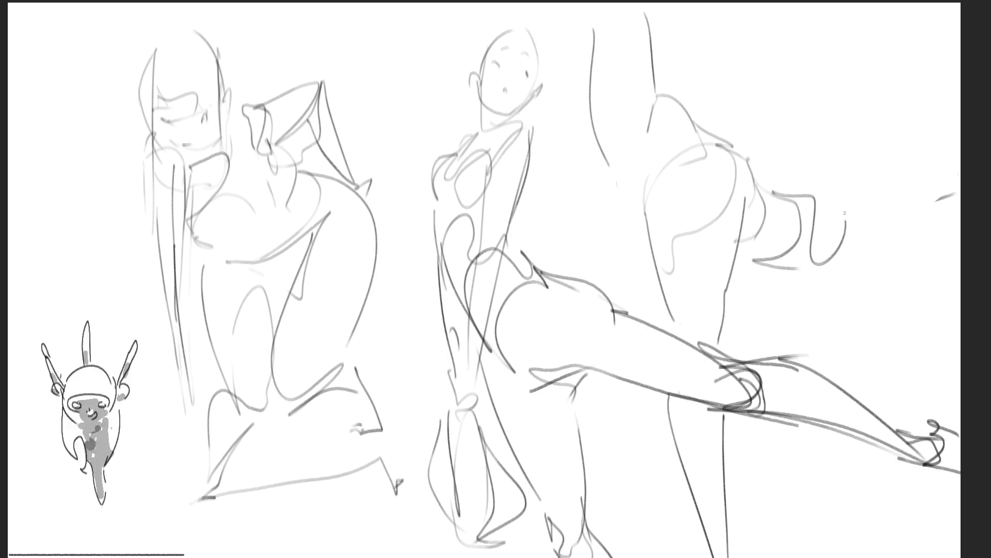
mouse_move(809, 192)
left_mouse_down()
mouse_move(909, 144)
mouse_move(874, 258)
left_mouse_up()
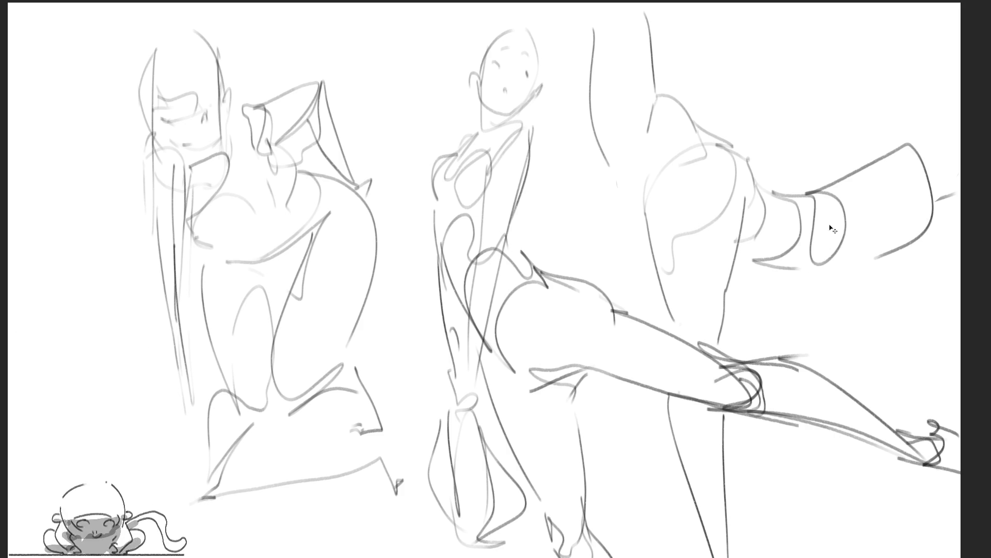
key("ctrl+z")
key("ctrl+z")
key("ctrl+z")
mouse_move(788, 190)
left_mouse_down()
mouse_move(893, 189)
mouse_move(803, 257)
left_mouse_up()
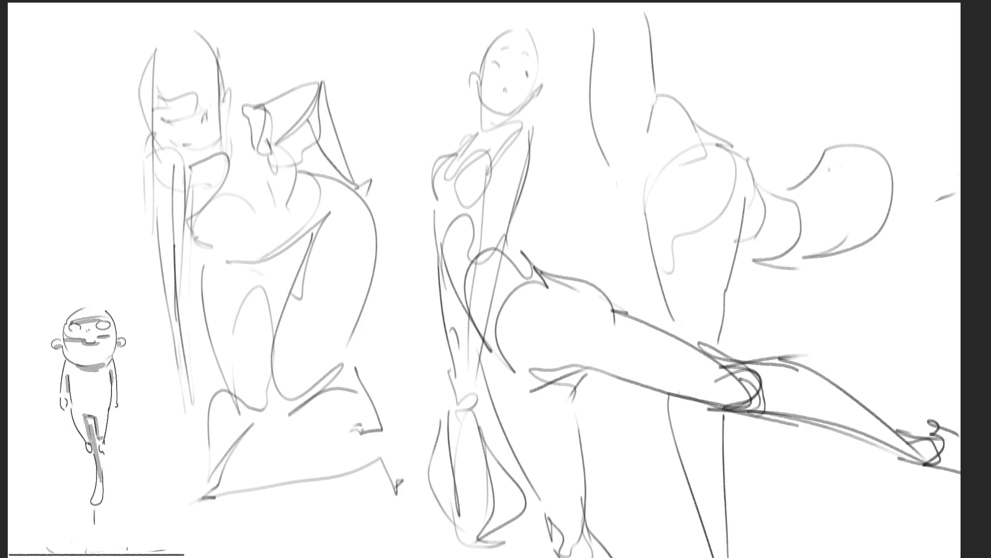
mouse_move(824, 150)
left_mouse_down()
mouse_move(849, 135)
mouse_move(892, 317)
left_mouse_up()
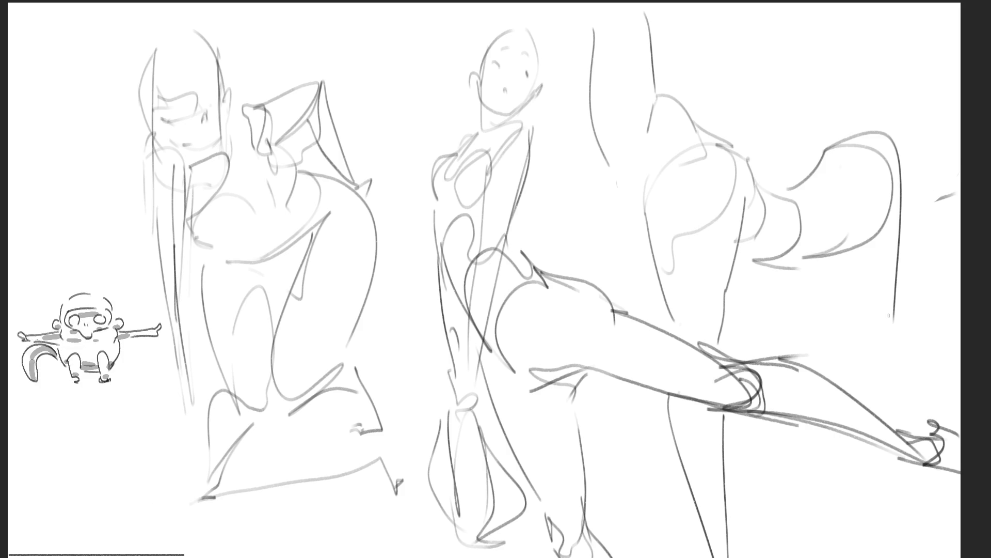
left_click_drag(897, 147, 908, 372)
Redraw the leg arch wider with a top arc, then add the hump and ground lines below
key("ctrl+z")
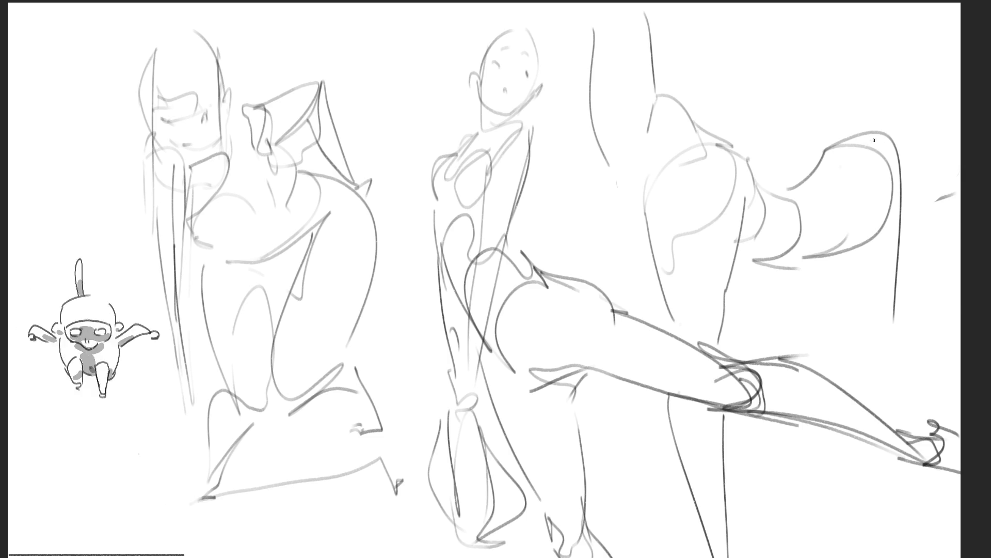
left_click_drag(870, 137, 914, 322)
left_click_drag(898, 245, 894, 292)
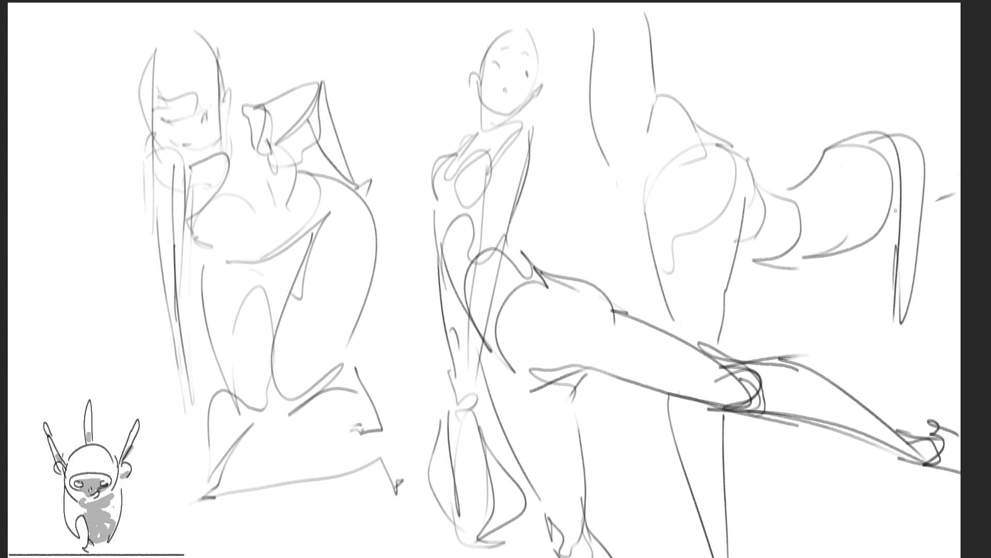
mouse_move(849, 140)
left_mouse_down()
mouse_move(907, 115)
mouse_move(945, 167)
left_mouse_up()
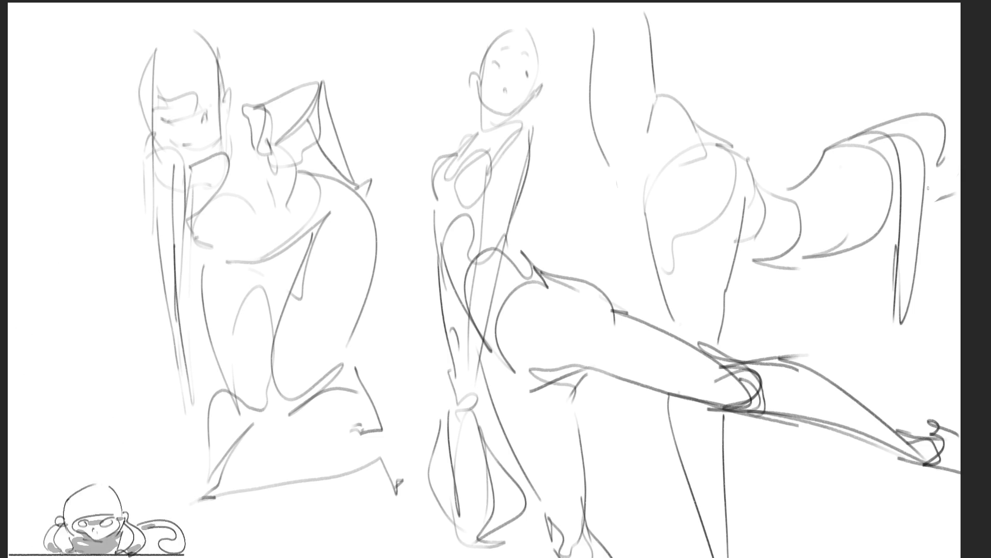
key("ctrl+z")
mouse_move(849, 143)
left_mouse_down()
mouse_move(907, 118)
mouse_move(883, 126)
mouse_move(943, 174)
left_mouse_up()
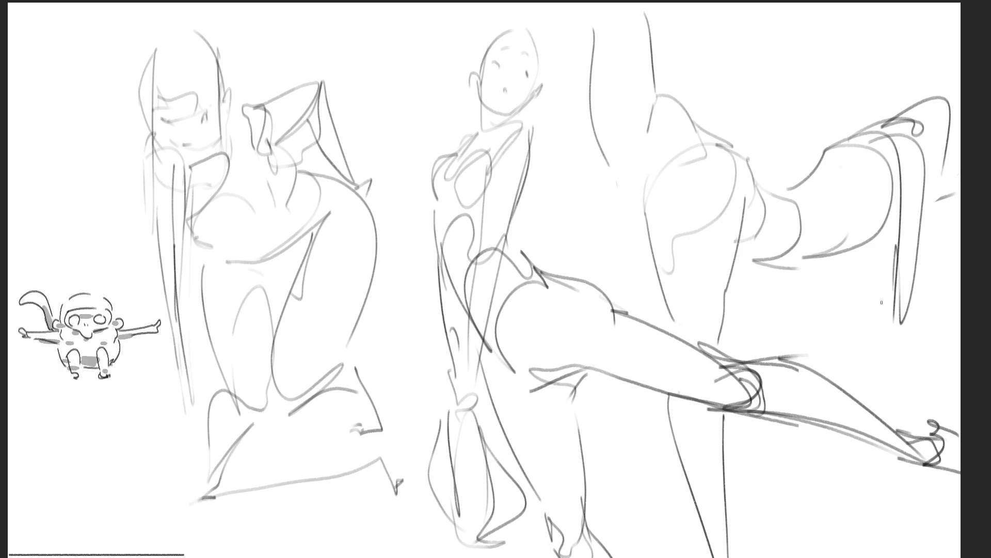
mouse_move(885, 257)
left_mouse_down()
mouse_move(887, 291)
mouse_move(879, 271)
mouse_move(834, 304)
mouse_move(900, 321)
left_mouse_up()
mouse_move(811, 281)
left_mouse_down()
mouse_move(861, 300)
mouse_move(943, 277)
left_mouse_up()
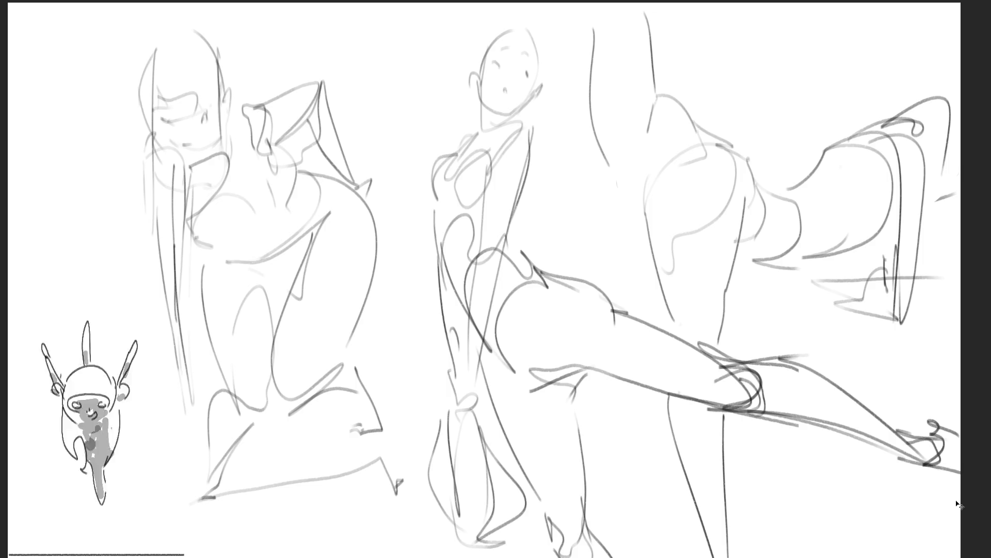
Flip the canvas horizontally and move all the sketches to the right
key("m")
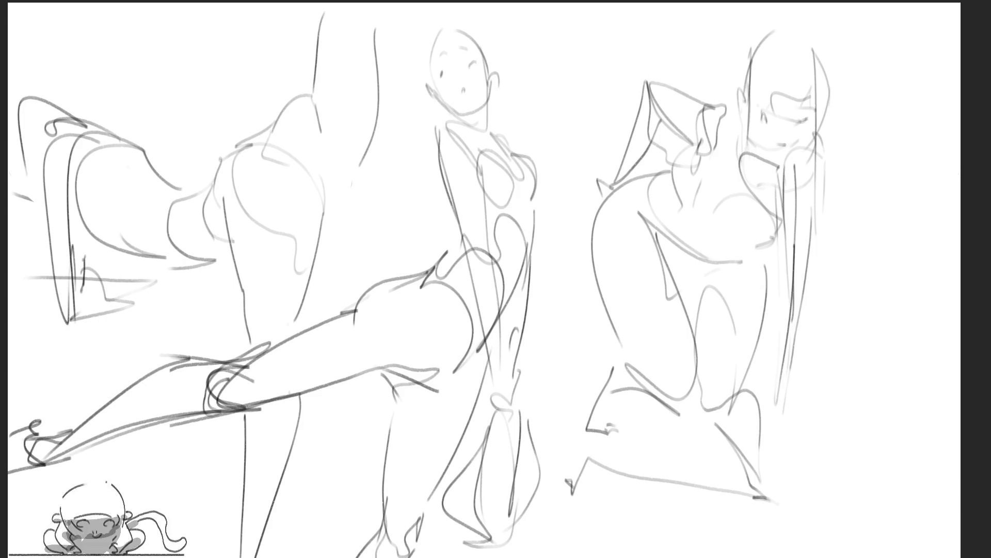
left_click_drag(721, 361, 817, 356)
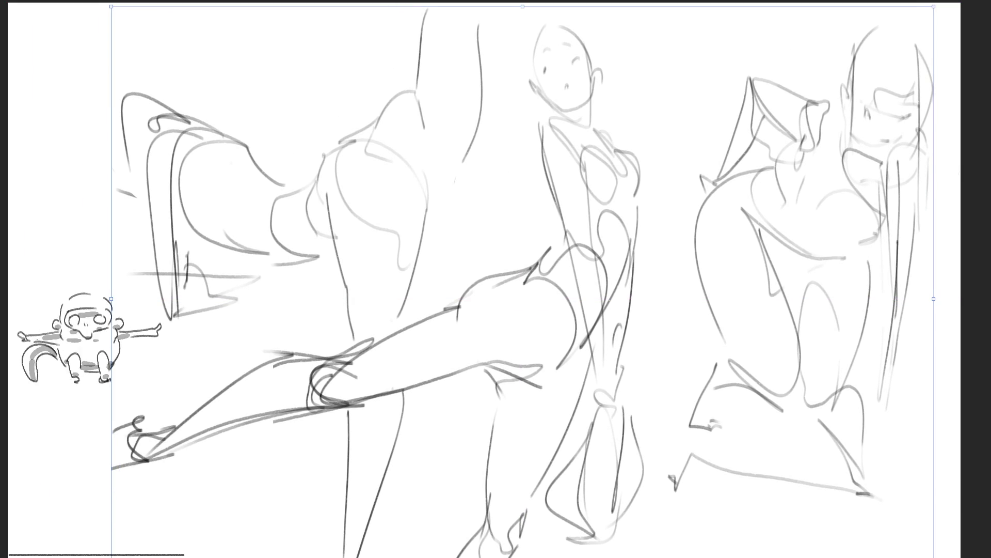
key("Return")
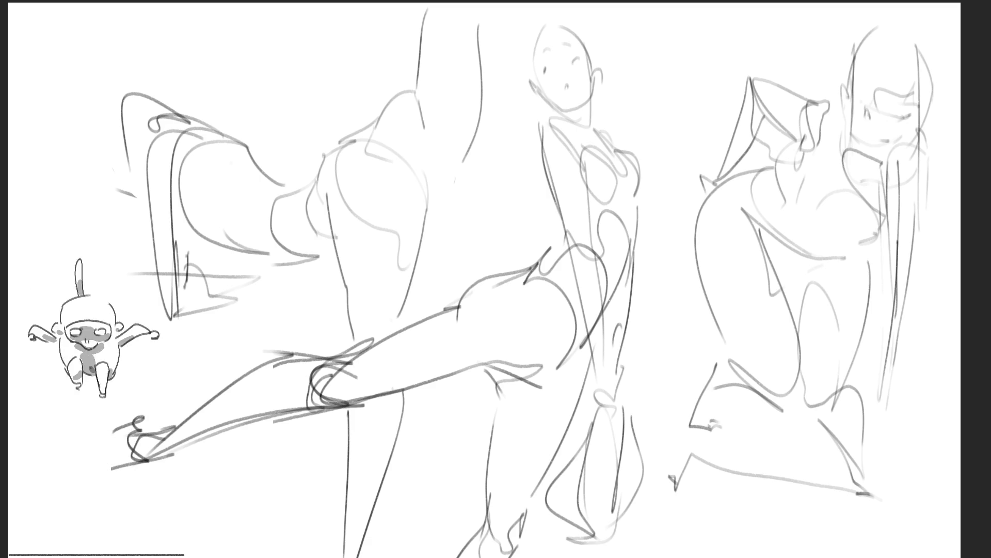
Outline a basket at lower right with round items heaped inside
mouse_move(890, 384)
left_mouse_down()
mouse_move(874, 388)
mouse_move(850, 424)
mouse_move(924, 447)
left_mouse_up()
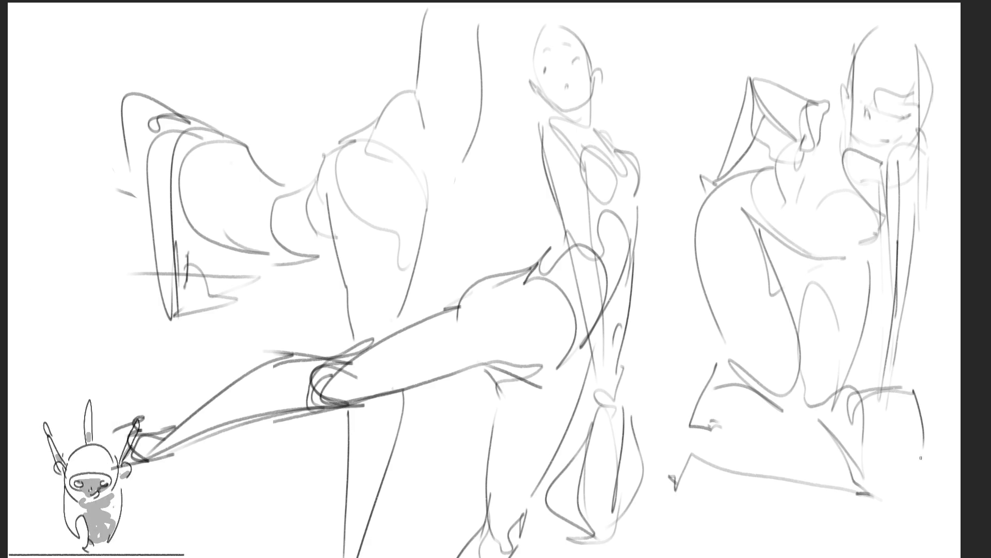
mouse_move(843, 404)
left_mouse_down()
mouse_move(850, 480)
mouse_move(913, 450)
left_mouse_up()
mouse_move(925, 398)
left_mouse_down()
mouse_move(945, 437)
mouse_move(919, 471)
left_mouse_up()
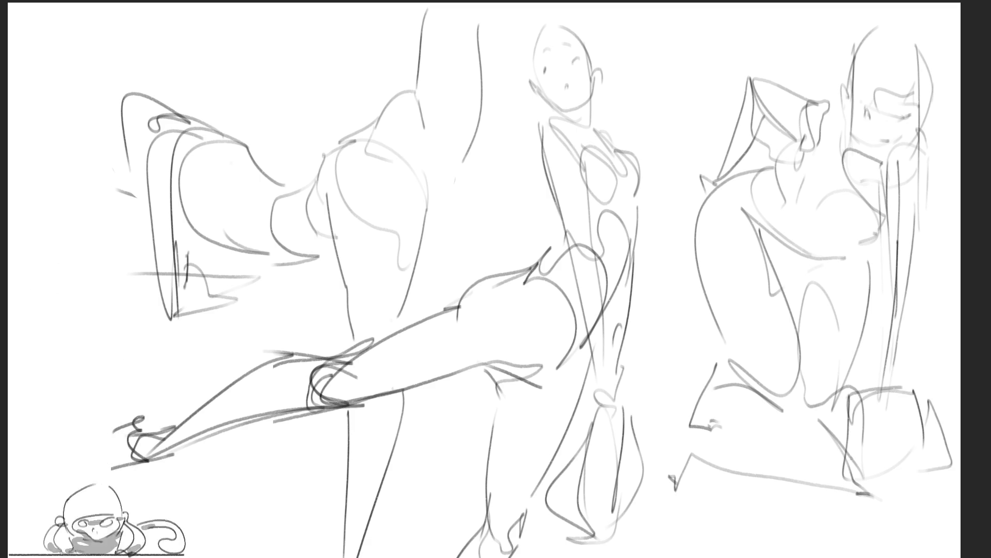
mouse_move(847, 454)
left_mouse_down()
mouse_move(847, 479)
mouse_move(959, 470)
left_mouse_up()
left_click_drag(812, 467, 904, 439)
left_click_drag(893, 430, 899, 417)
mouse_move(896, 458)
left_mouse_down()
mouse_move(946, 444)
mouse_move(948, 465)
left_mouse_up()
mouse_move(865, 448)
left_mouse_down()
mouse_move(880, 438)
mouse_move(876, 411)
left_mouse_up()
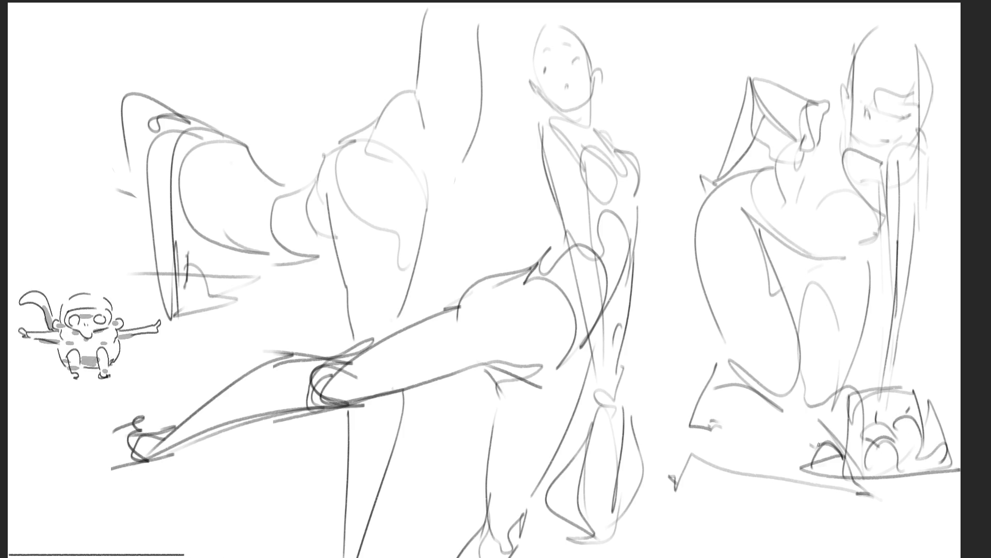
Cross-hatch the basket weave with diagonal lines and begin vertical lettering beside the right figure
left_click_drag(803, 467, 872, 522)
left_click_drag(839, 483, 907, 527)
left_click_drag(874, 481, 930, 528)
mouse_move(908, 479)
left_mouse_down()
mouse_move(958, 519)
mouse_move(960, 504)
left_mouse_up()
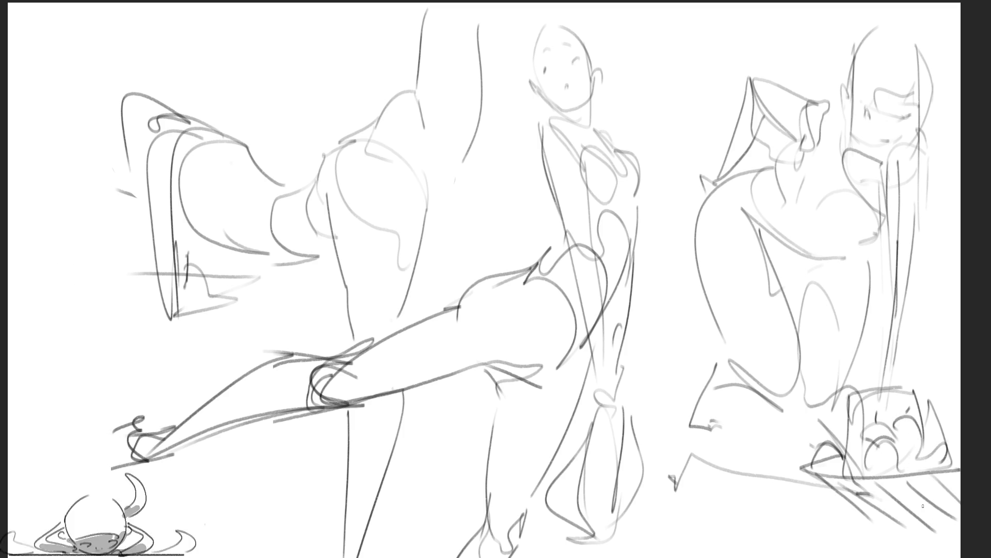
left_click_drag(806, 476, 838, 522)
mouse_move(829, 477)
left_mouse_down()
mouse_move(817, 511)
mouse_move(833, 537)
left_mouse_up()
left_click_drag(901, 484, 868, 551)
left_click_drag(935, 484, 906, 552)
left_click_drag(953, 490, 936, 553)
mouse_move(807, 481)
left_mouse_down()
mouse_move(826, 542)
mouse_move(908, 548)
left_mouse_up()
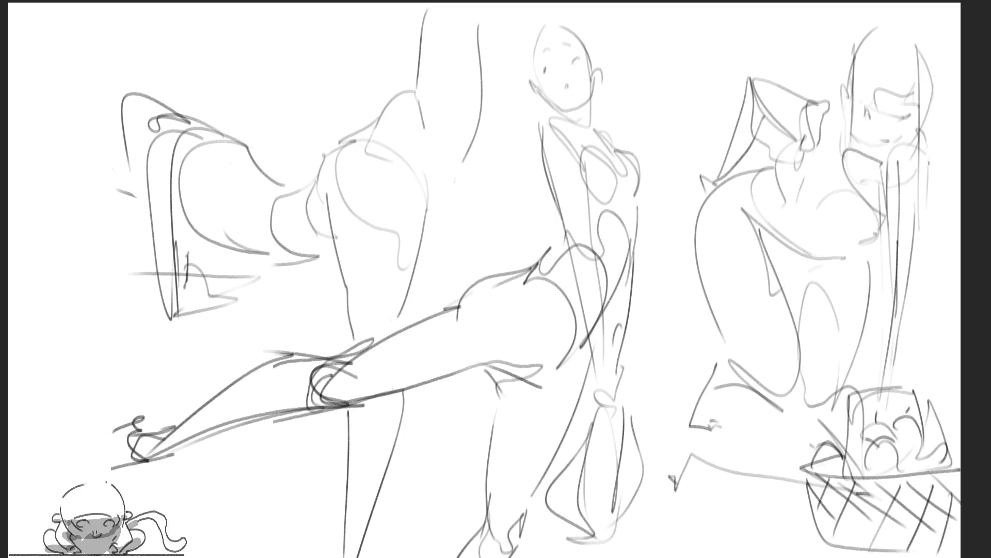
mouse_move(899, 149)
left_mouse_down()
mouse_move(933, 186)
mouse_move(940, 173)
mouse_move(936, 272)
left_mouse_up()
Continue the vertical lettering and run lines from it down to the basket
left_click_drag(938, 274, 946, 293)
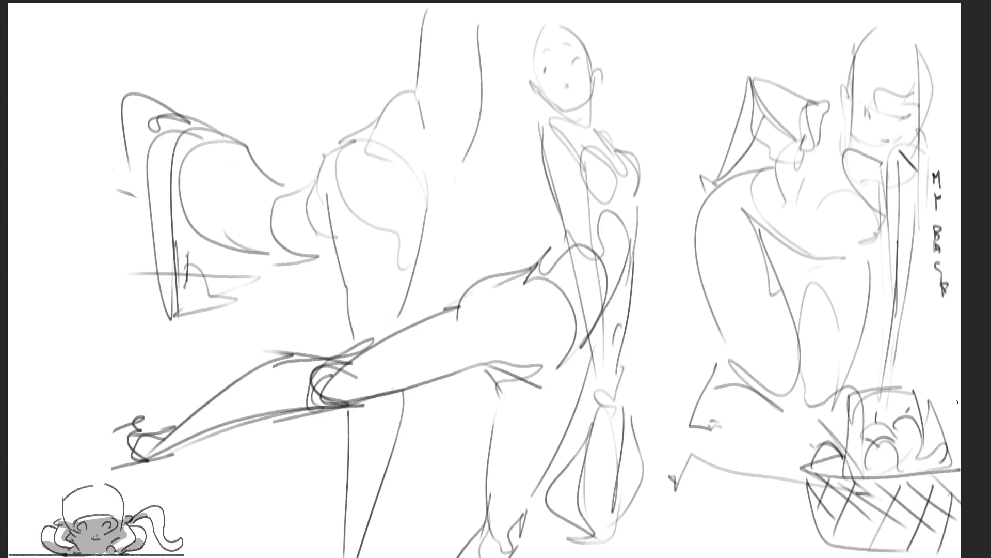
mouse_move(918, 135)
left_mouse_down()
mouse_move(922, 229)
mouse_move(912, 295)
mouse_move(879, 330)
mouse_move(881, 391)
left_mouse_up()
left_click_drag(912, 295, 886, 389)
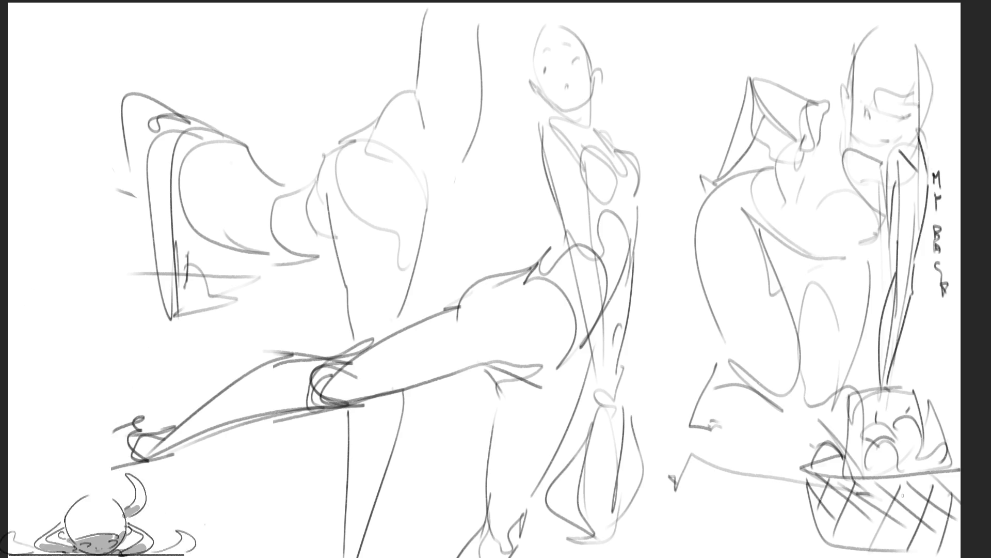
Darken the right figure's raised arm, side, and torso contours
mouse_move(840, 96)
left_mouse_down()
mouse_move(815, 98)
mouse_move(760, 66)
mouse_move(743, 152)
left_mouse_up()
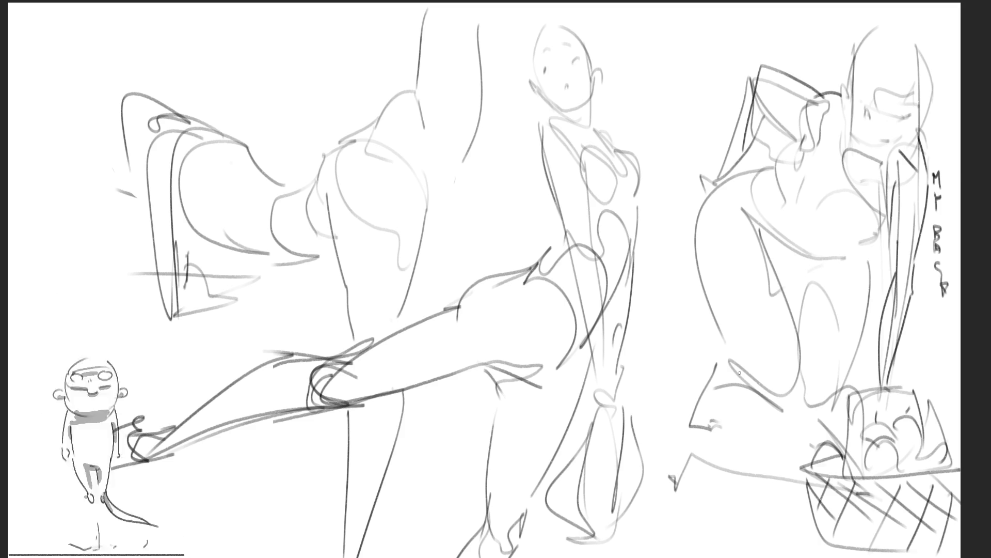
left_click_drag(757, 70, 754, 176)
left_click_drag(765, 114, 763, 169)
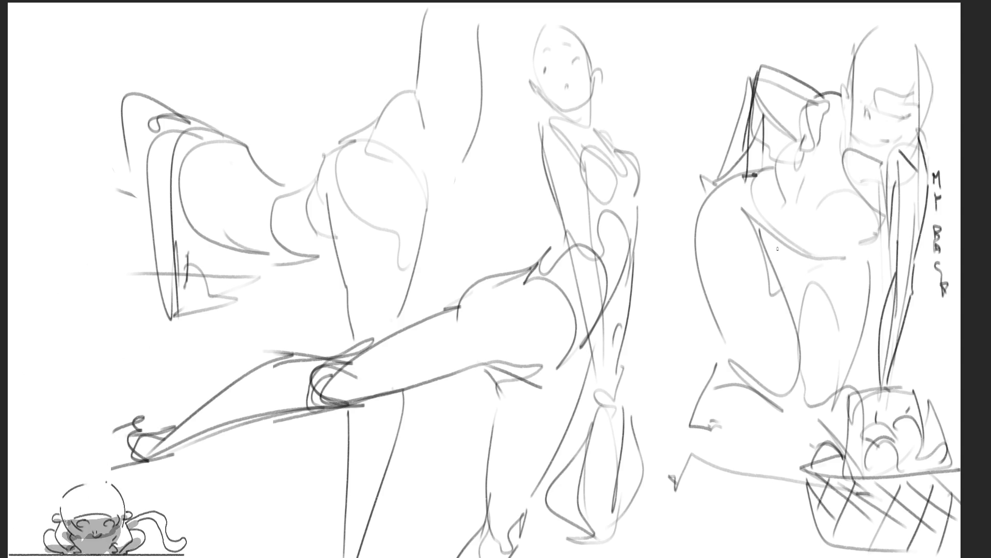
left_click_drag(762, 172, 755, 225)
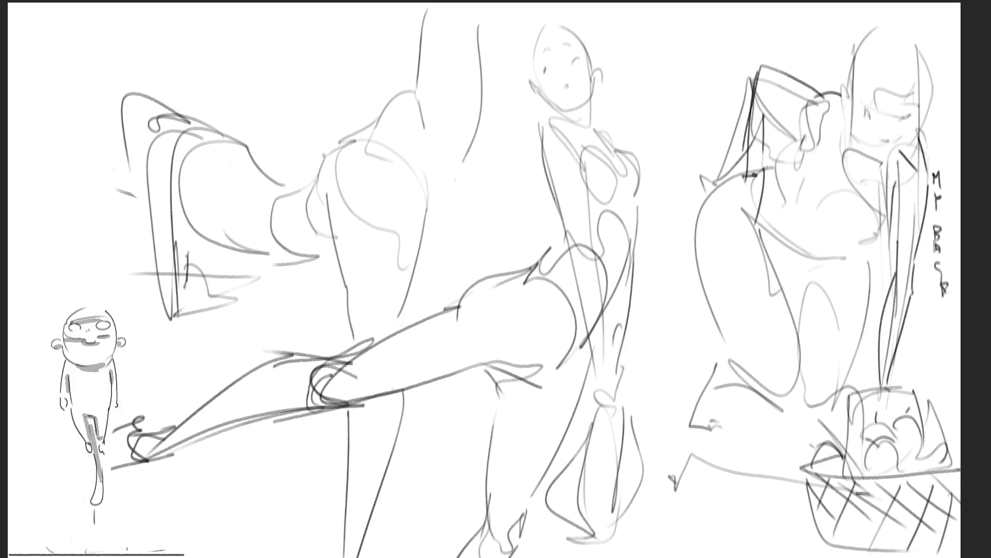
mouse_move(766, 167)
left_mouse_down()
mouse_move(775, 160)
mouse_move(762, 218)
mouse_move(848, 236)
mouse_move(837, 252)
mouse_move(869, 271)
mouse_move(834, 369)
mouse_move(817, 387)
left_mouse_up()
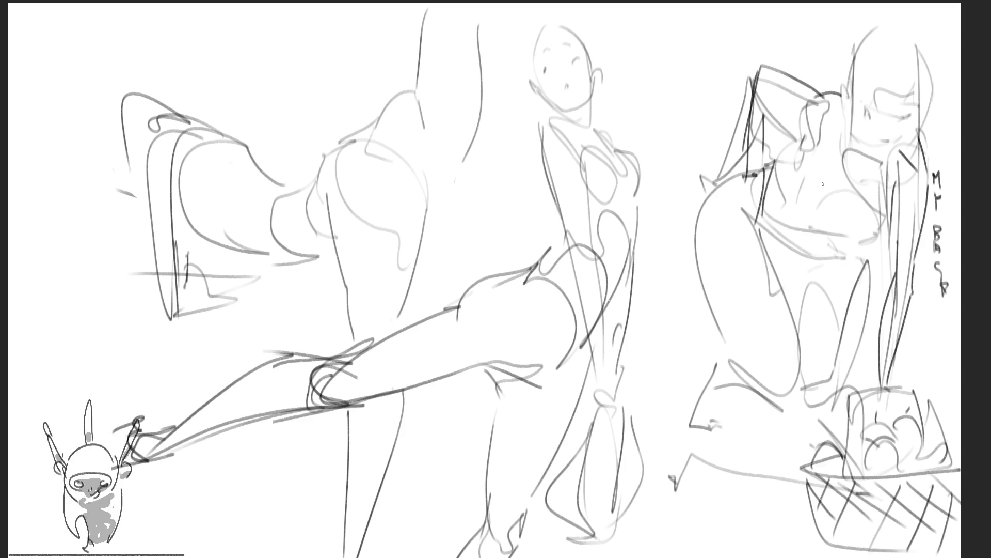
mouse_move(841, 88)
left_mouse_down()
mouse_move(836, 168)
mouse_move(806, 212)
left_mouse_up()
left_click_drag(782, 209, 821, 202)
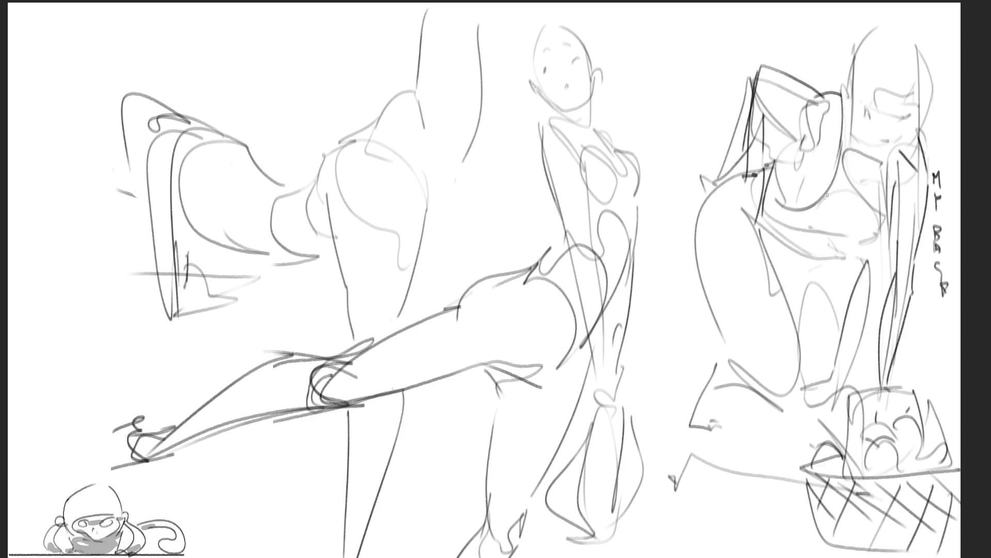
left_click_drag(846, 100, 878, 235)
left_click_drag(793, 221, 875, 237)
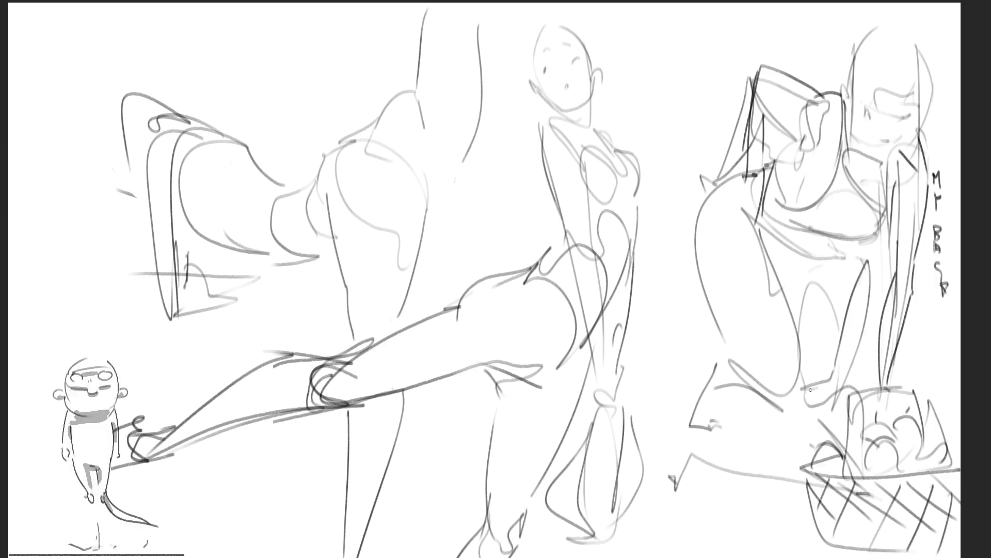
Add hair strands beside the middle figure's head, undo the top ones, and loop the leg tip
left_click_drag(511, 22, 516, 70)
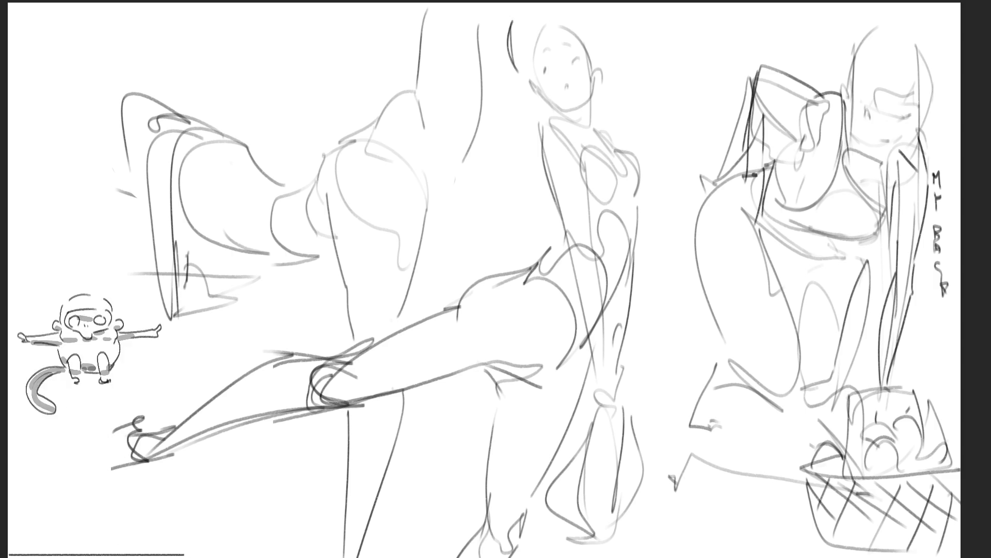
mouse_move(592, 8)
left_mouse_down()
mouse_move(616, 71)
mouse_move(604, 98)
mouse_move(610, 3)
left_mouse_up()
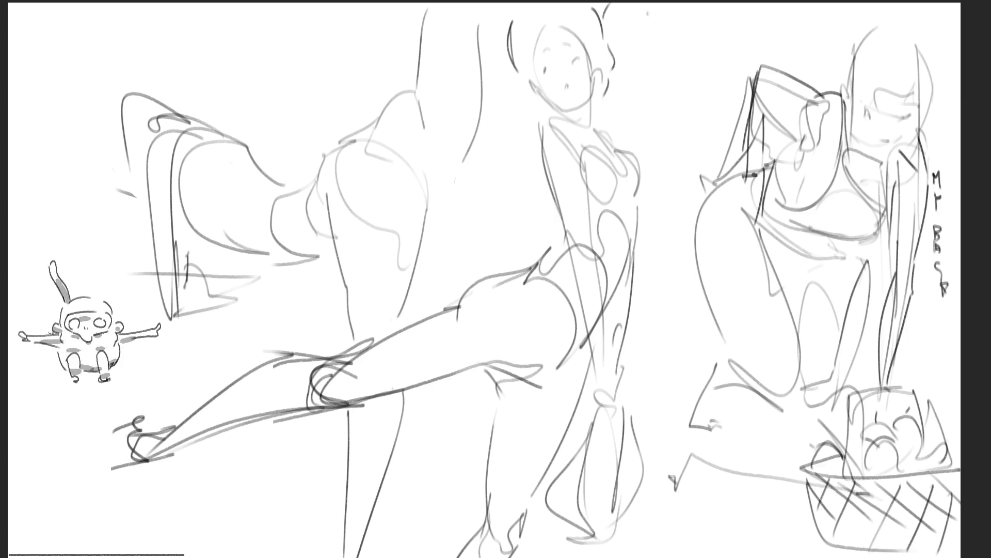
mouse_move(541, 24)
left_mouse_down()
mouse_move(543, 3)
mouse_move(564, 19)
left_mouse_up()
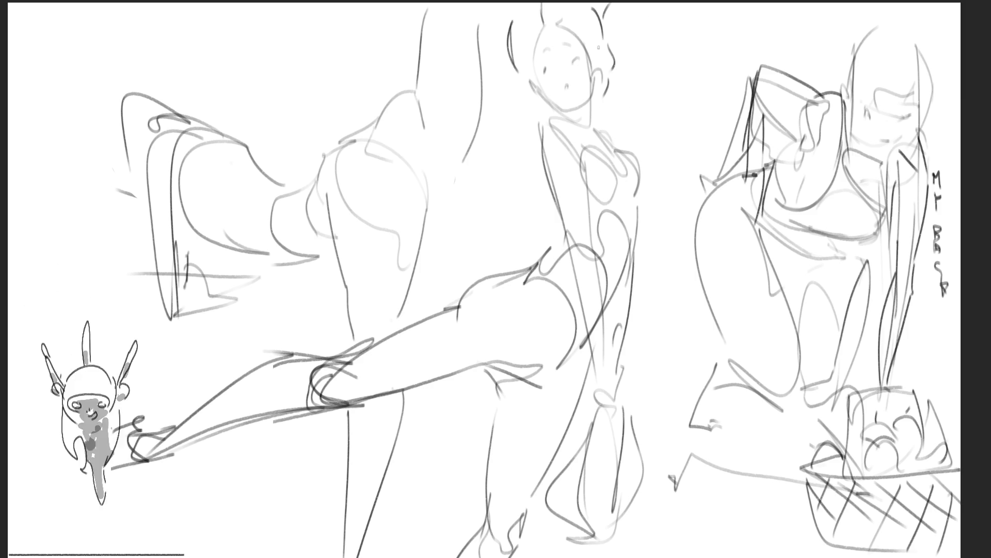
key("ctrl+z")
key("ctrl+z")
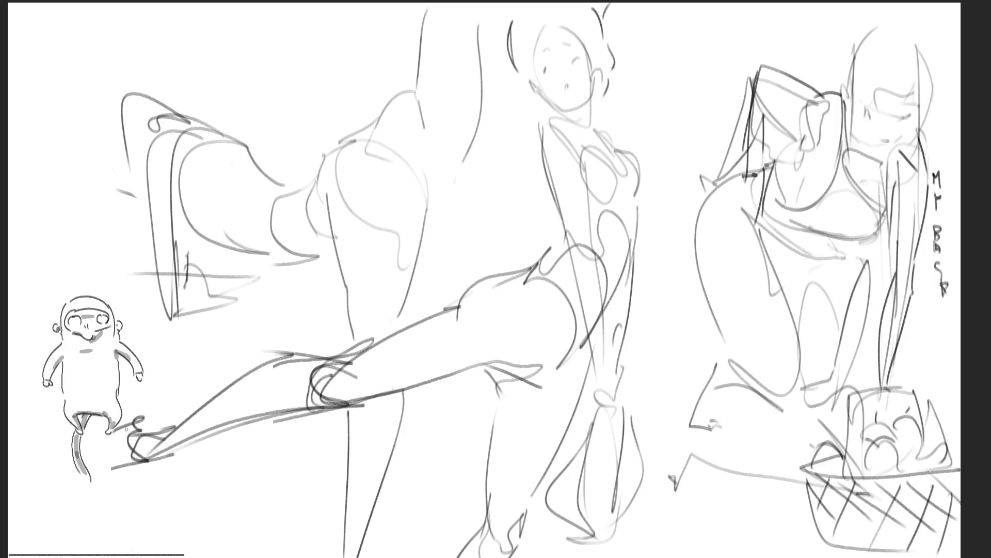
left_click_drag(137, 425, 151, 437)
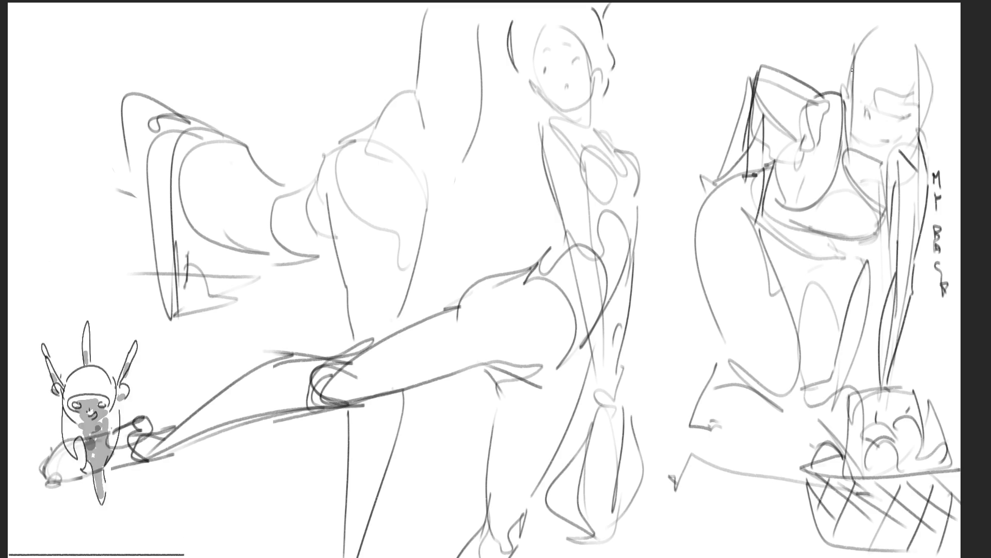
Draw nine long hair strands, some darker, down the right-hand figure's head
left_click_drag(852, 67, 857, 172)
left_click_drag(858, 48, 867, 173)
left_click_drag(838, 106, 888, 75)
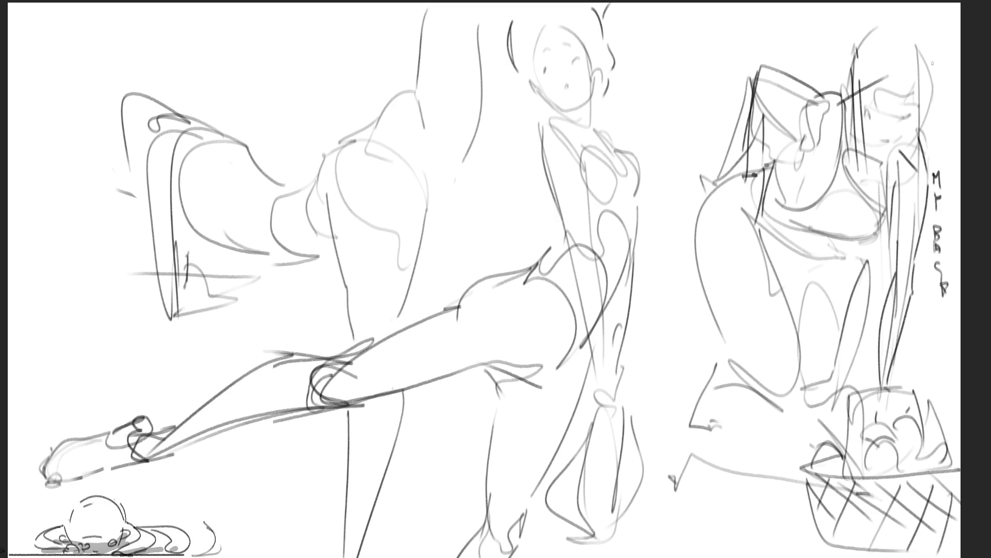
left_click_drag(923, 37, 928, 93)
left_click_drag(909, 49, 907, 96)
left_click_drag(879, 59, 874, 98)
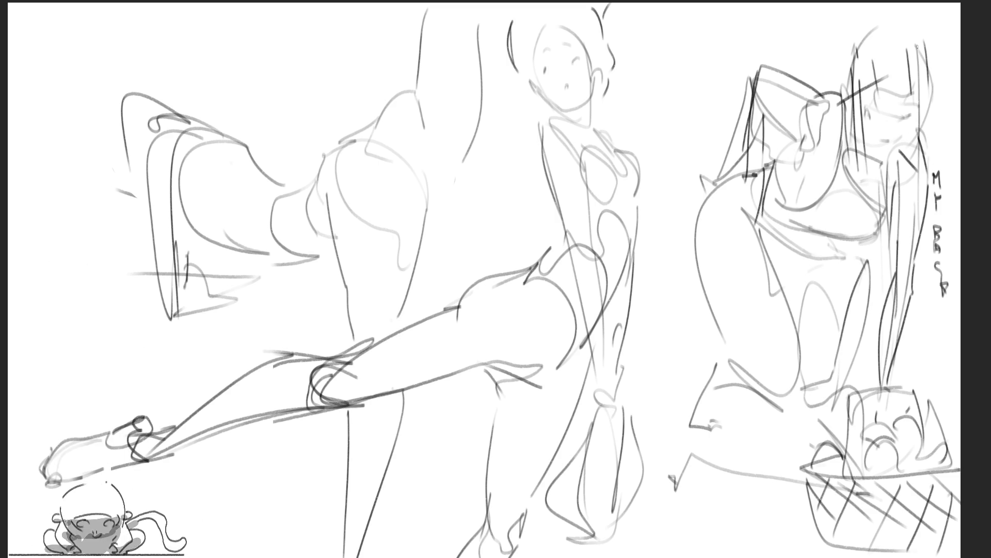
left_click_drag(924, 44, 919, 130)
left_click_drag(925, 60, 932, 163)
left_click_drag(854, 52, 851, 126)
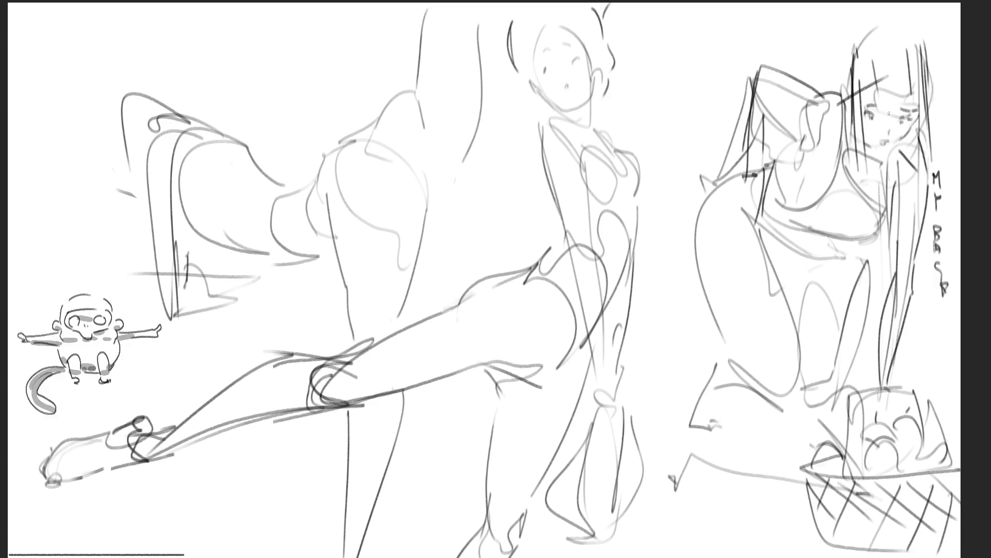
Refine the right figure's chin, darken its hair and brows, and add face strokes
left_click_drag(872, 150, 890, 151)
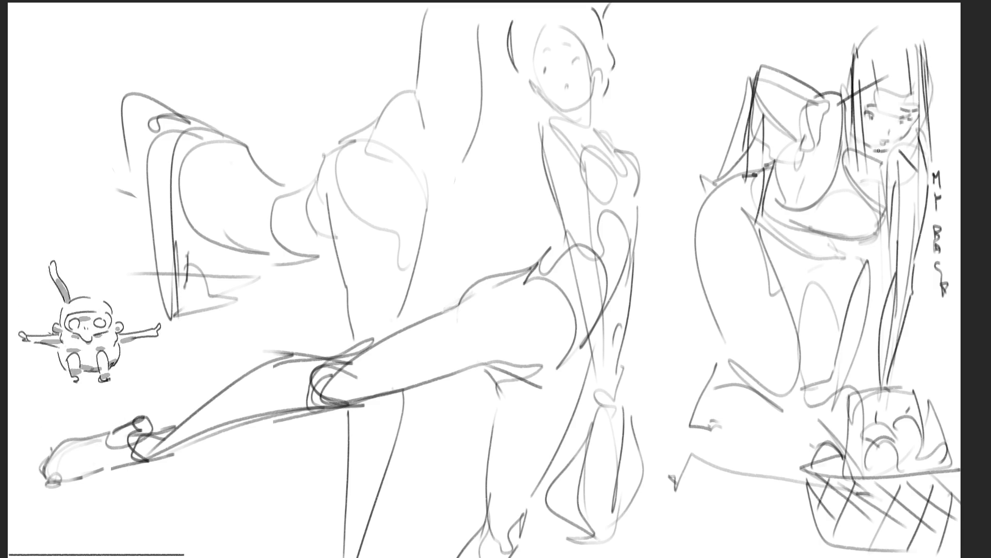
key("ctrl+z")
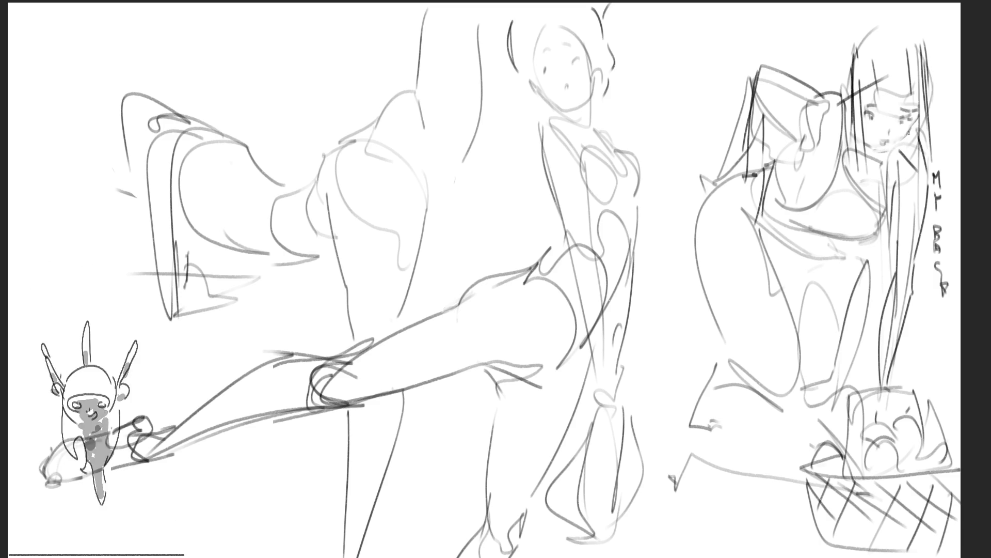
left_click_drag(881, 150, 891, 147)
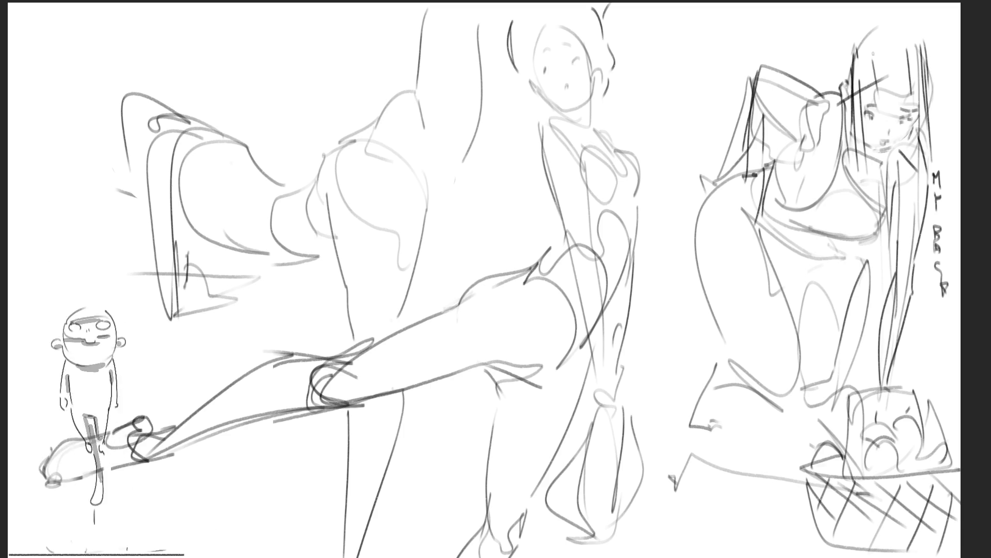
left_click_drag(850, 63, 868, 142)
left_click_drag(872, 108, 913, 96)
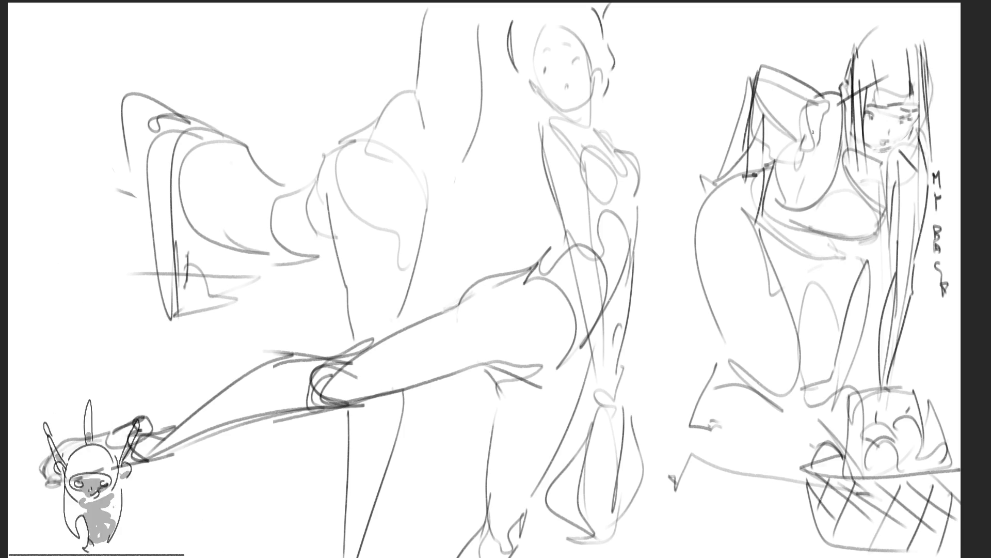
left_click_drag(865, 128, 891, 104)
left_click_drag(869, 147, 905, 108)
left_click_drag(874, 153, 912, 111)
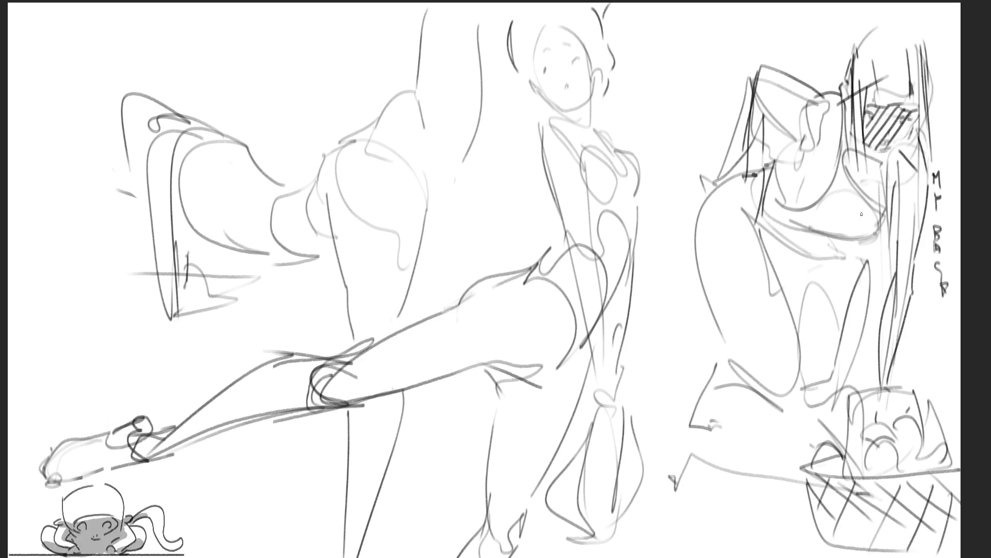
key("ctrl+z")
key("ctrl+z")
key("ctrl+z")
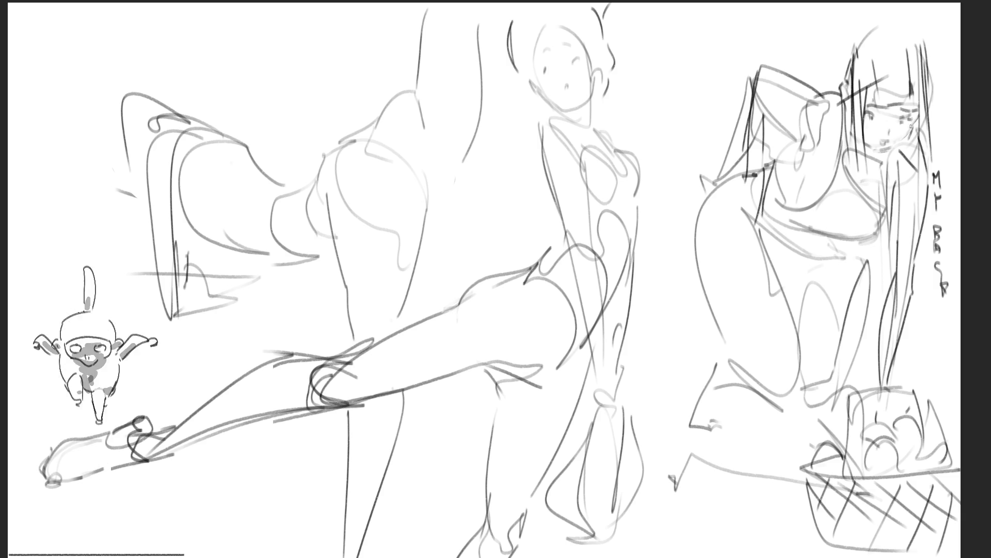
left_click_drag(913, 127, 887, 123)
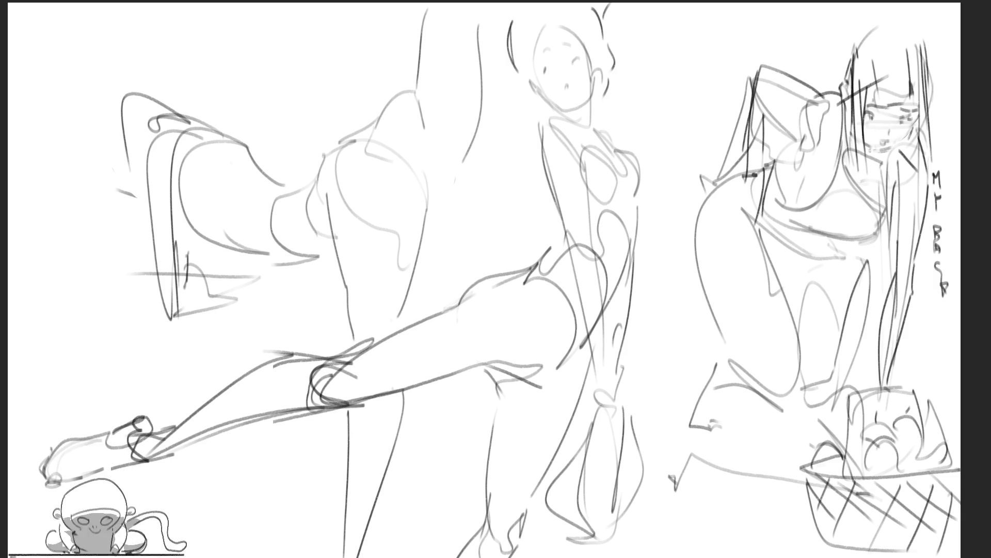
Sketch the right figure's raised hand and chest strokes
mouse_move(809, 90)
left_mouse_down()
mouse_move(839, 95)
mouse_move(793, 131)
mouse_move(831, 91)
left_mouse_up()
left_click_drag(821, 134, 814, 150)
left_click_drag(805, 148, 839, 152)
left_click_drag(825, 148, 806, 164)
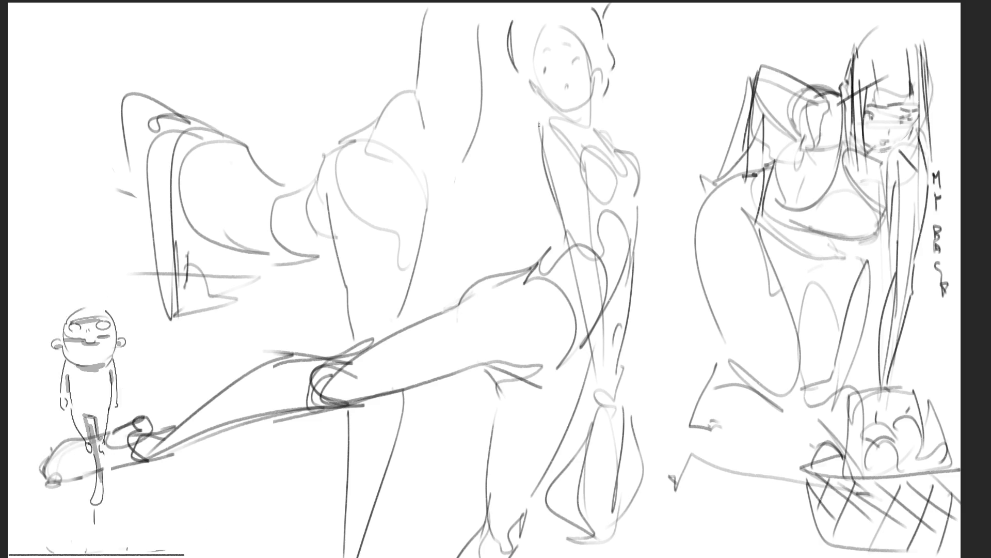
Darken the middle figure's neck, shoulders, torso and breast contour, and line the left figure's back
mouse_move(538, 125)
left_mouse_down()
mouse_move(543, 155)
mouse_move(548, 115)
mouse_move(590, 139)
left_mouse_up()
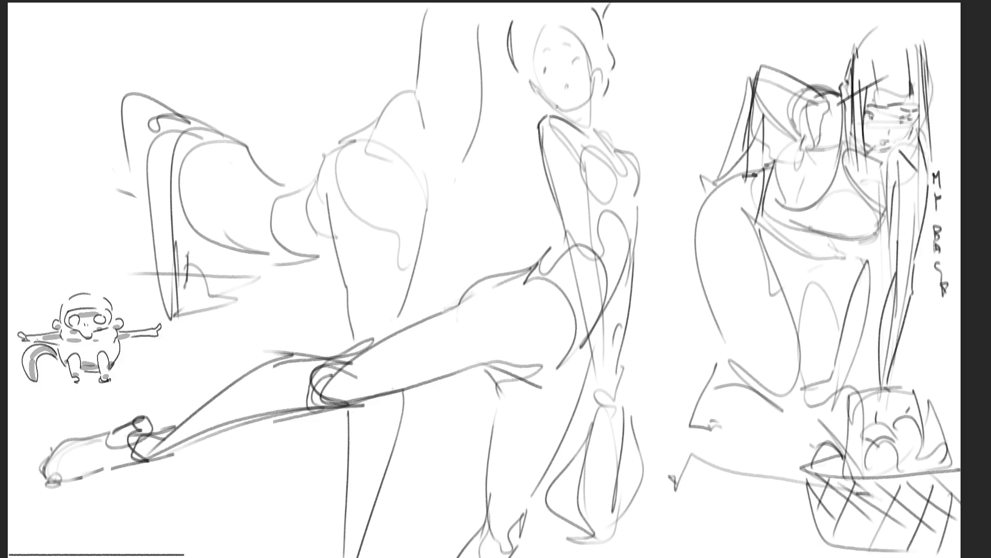
mouse_move(548, 96)
left_mouse_down()
mouse_move(570, 129)
mouse_move(609, 151)
left_mouse_up()
key("ctrl+z")
key("ctrl+z")
left_click_drag(588, 103, 608, 143)
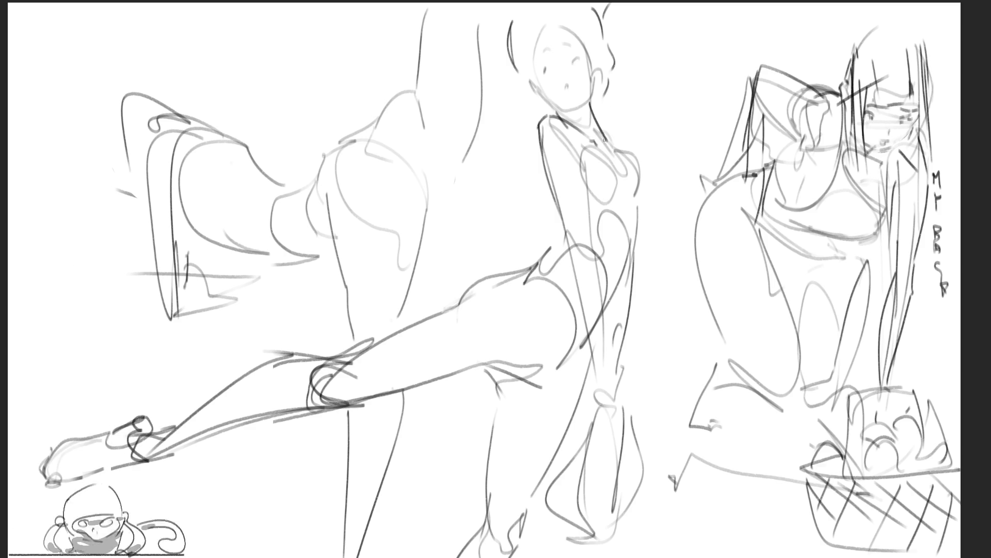
left_click_drag(600, 124, 616, 147)
key("ctrl+z")
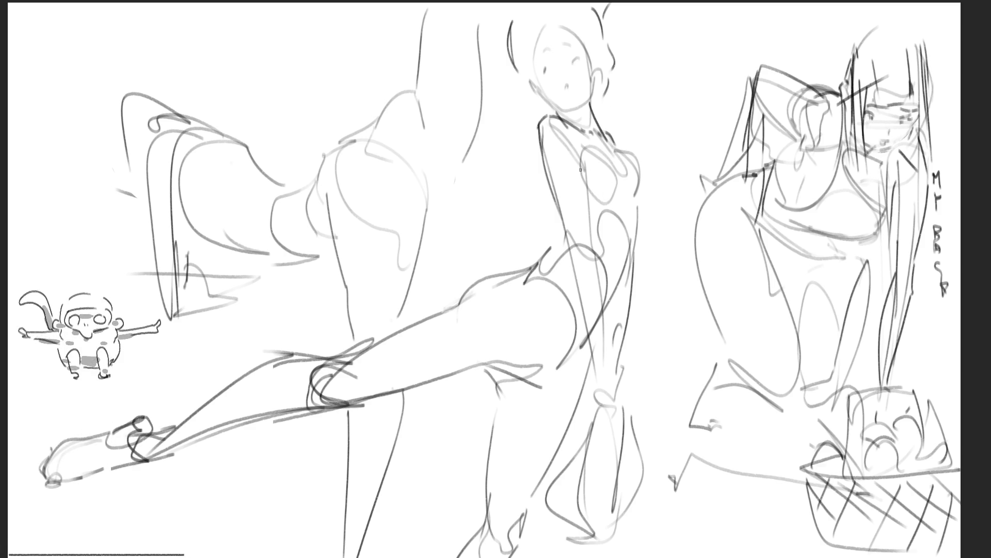
mouse_move(581, 164)
left_mouse_down()
mouse_move(592, 199)
mouse_move(622, 193)
left_mouse_up()
mouse_move(620, 148)
left_mouse_down()
mouse_move(638, 200)
mouse_move(629, 250)
left_mouse_up()
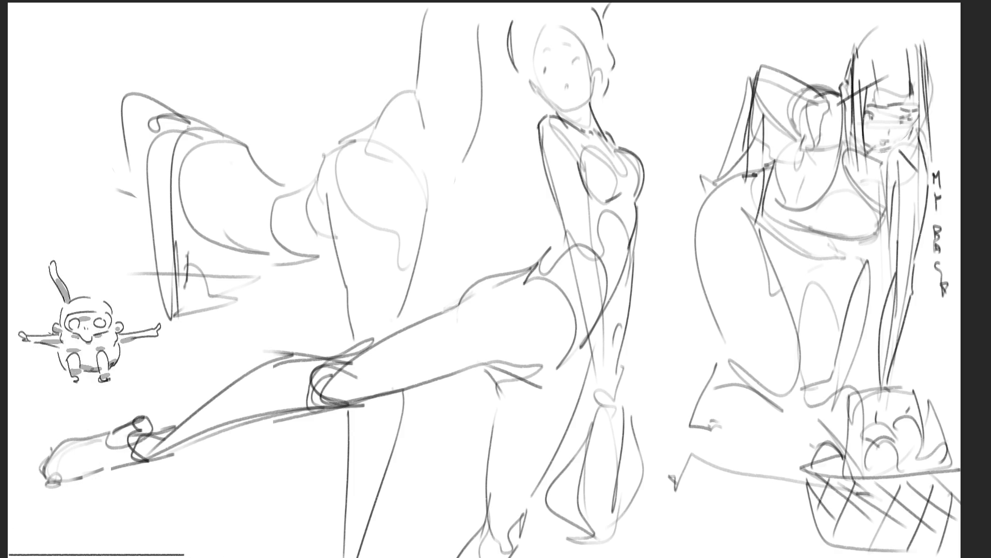
mouse_move(195, 130)
left_mouse_down()
mouse_move(133, 96)
mouse_move(106, 103)
mouse_move(143, 253)
left_mouse_up()
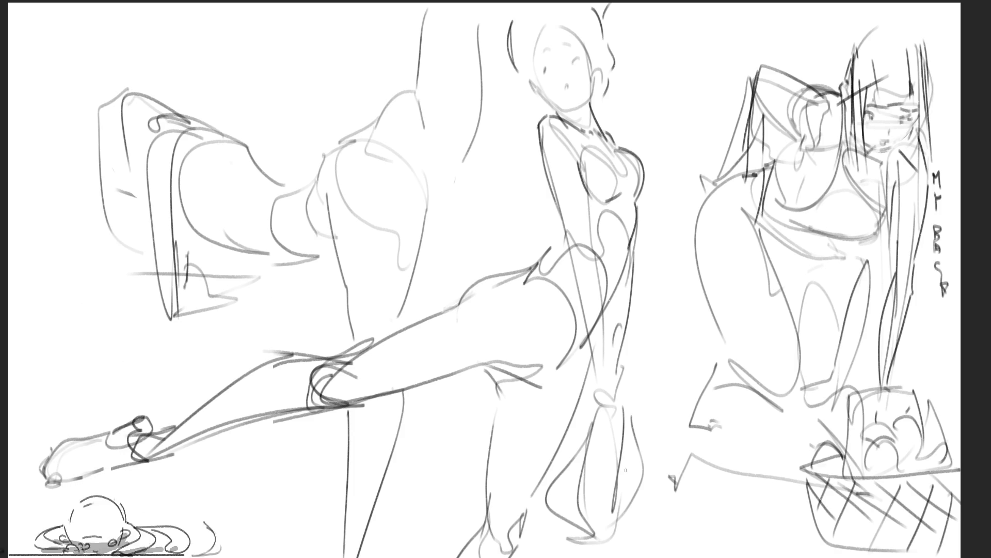
Undo the stray back stroke and sketch a new oval head with eye, chin and jawline
key("ctrl+z")
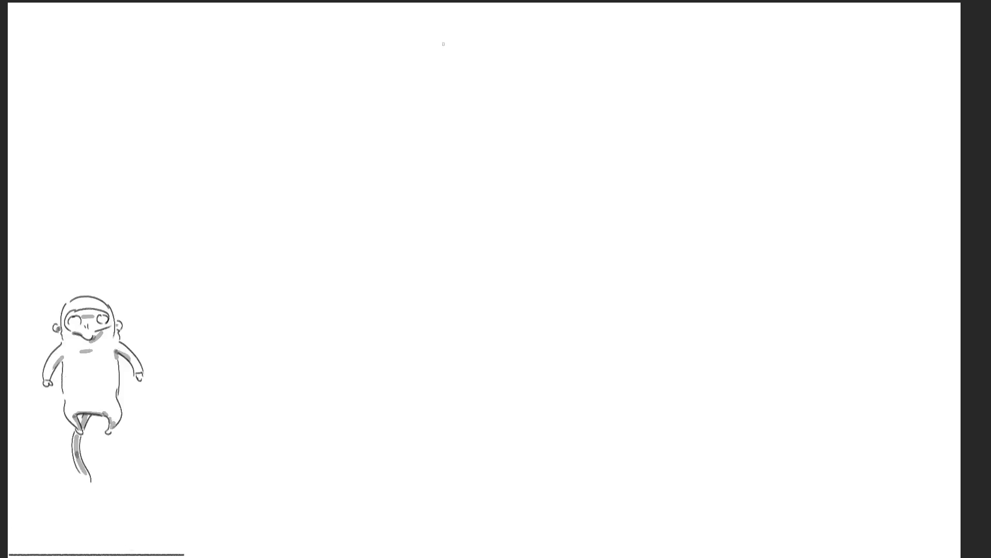
left_click_drag(453, 85, 468, 132)
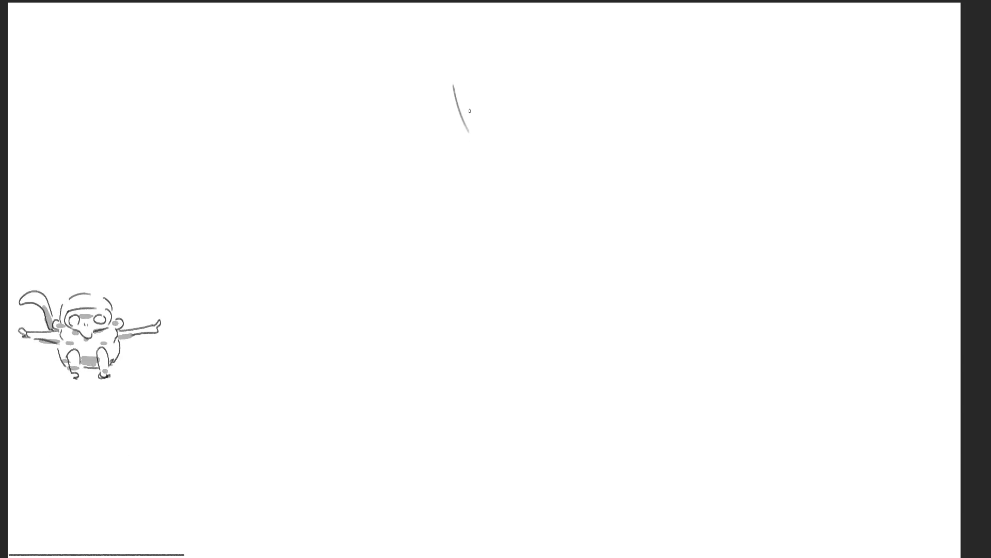
left_click_drag(474, 44, 456, 85)
left_click_drag(506, 37, 535, 132)
mouse_move(458, 127)
left_mouse_down()
mouse_move(537, 130)
mouse_move(516, 163)
left_mouse_up()
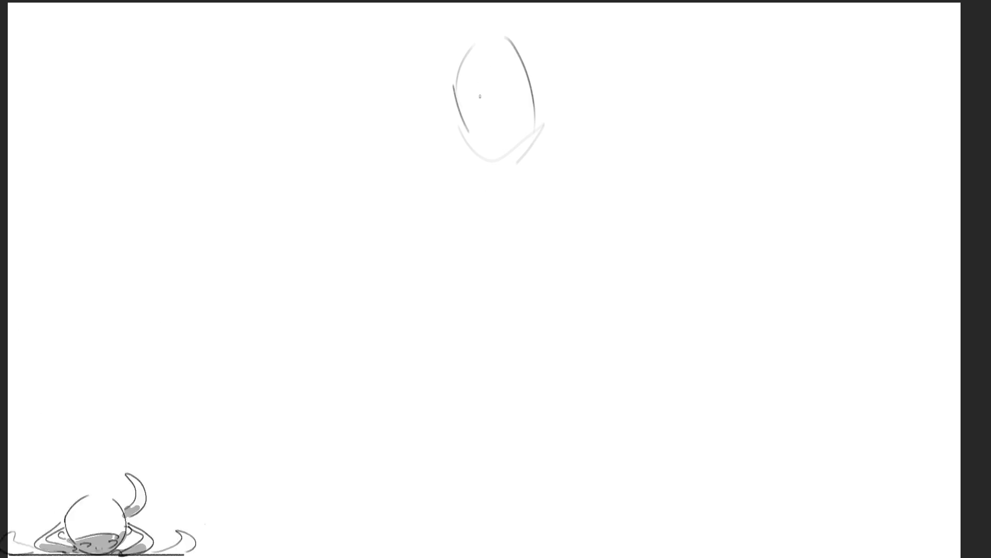
mouse_move(477, 104)
left_mouse_down()
mouse_move(474, 117)
mouse_move(527, 99)
left_mouse_up()
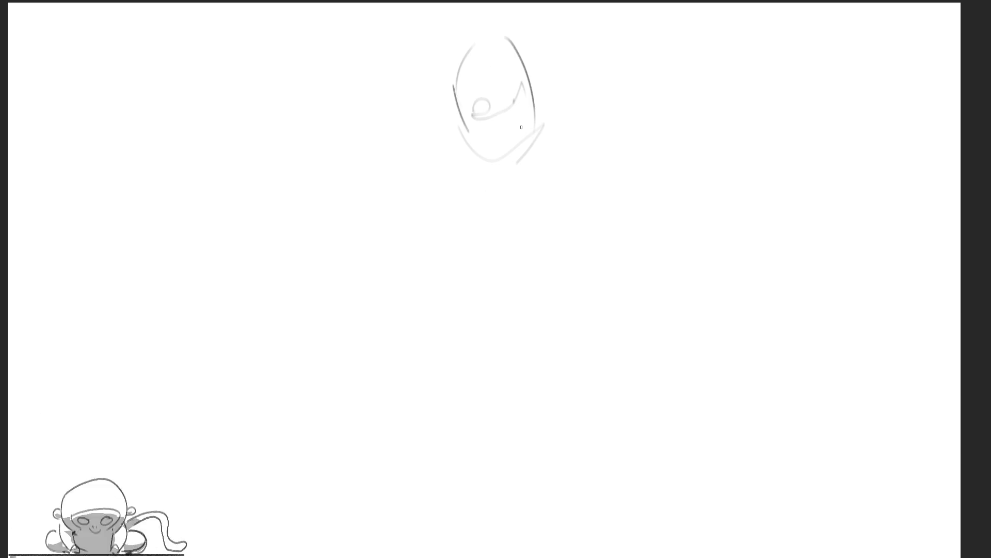
left_click_drag(503, 159, 519, 165)
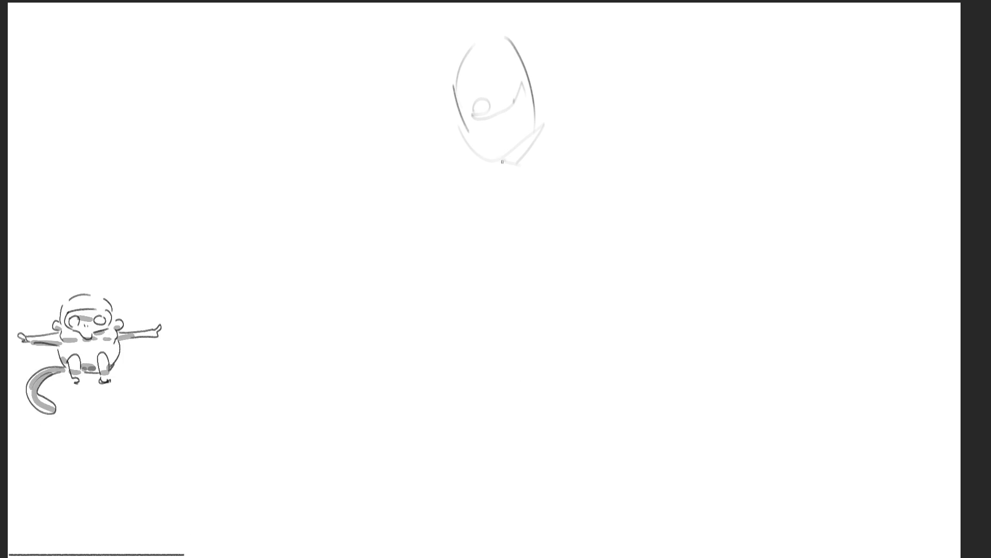
left_click_drag(502, 162, 515, 165)
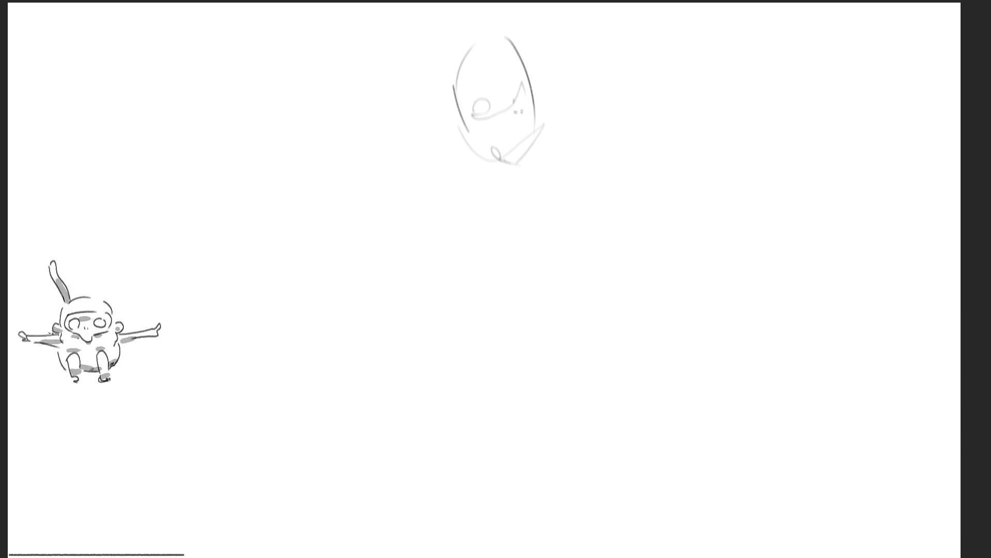
left_click(475, 113)
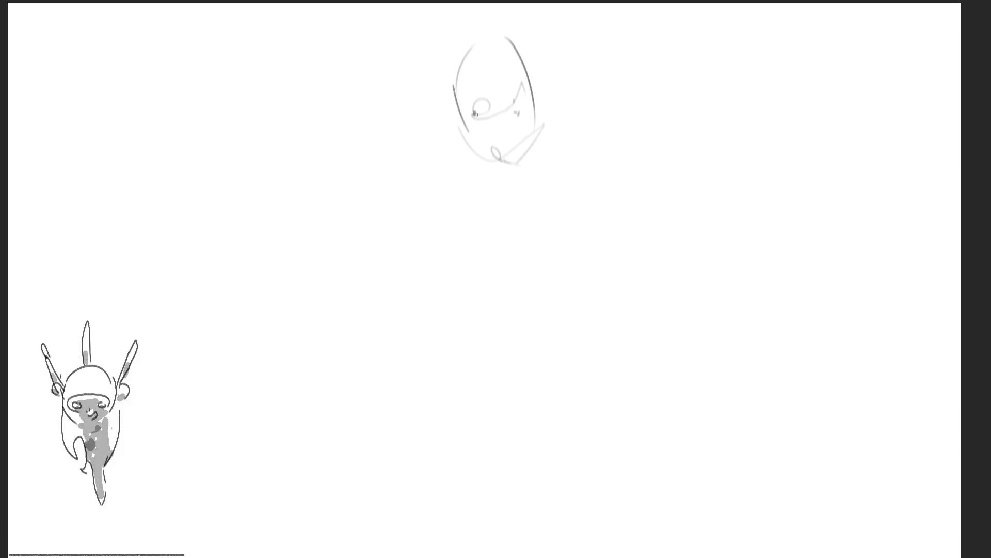
left_click_drag(515, 99, 527, 79)
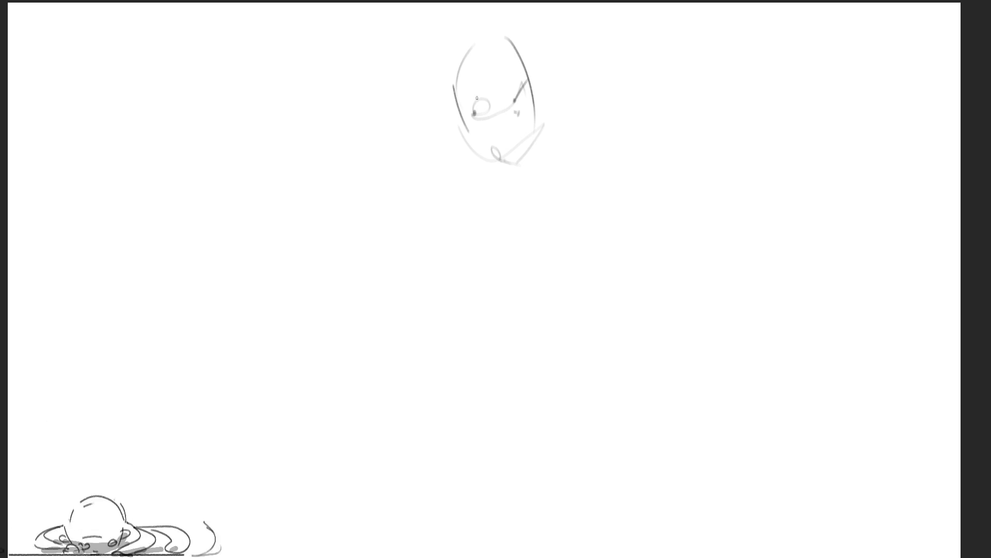
mouse_move(475, 106)
left_mouse_down()
mouse_move(490, 100)
mouse_move(483, 87)
mouse_move(490, 97)
mouse_move(514, 82)
left_mouse_up()
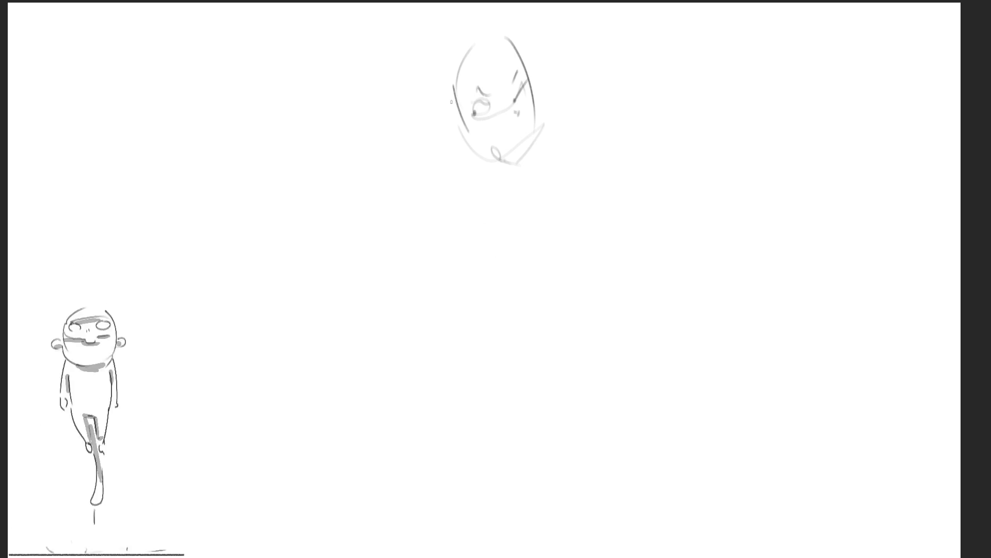
mouse_move(444, 123)
left_mouse_down()
mouse_move(462, 150)
mouse_move(512, 166)
left_mouse_up()
left_click_drag(534, 97, 528, 148)
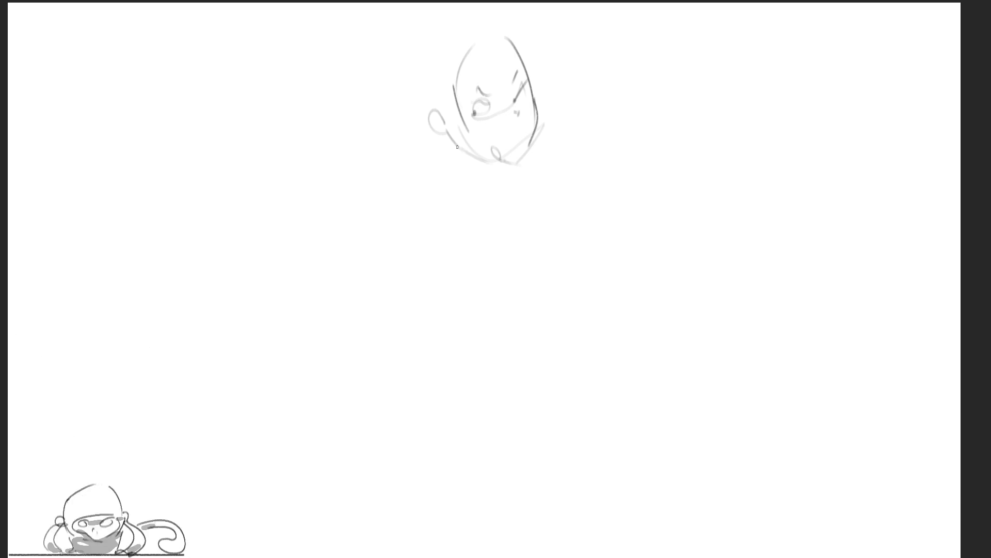
Sketch the neck, shoulders and torso below the head, redoing the first neck strokes
mouse_move(452, 137)
left_mouse_down()
mouse_move(503, 215)
mouse_move(518, 209)
left_mouse_up()
left_click_drag(519, 189, 522, 205)
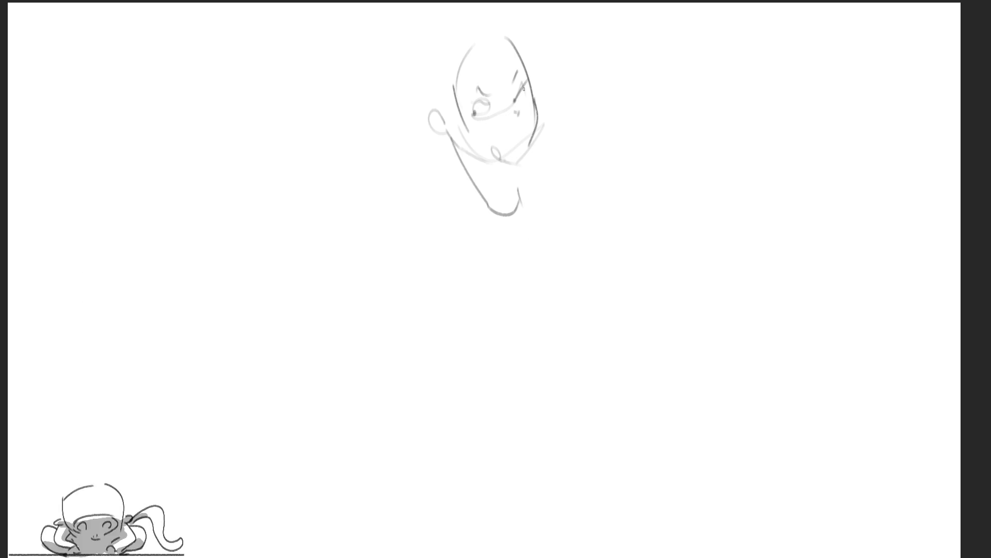
key("ctrl+z")
key("ctrl+z")
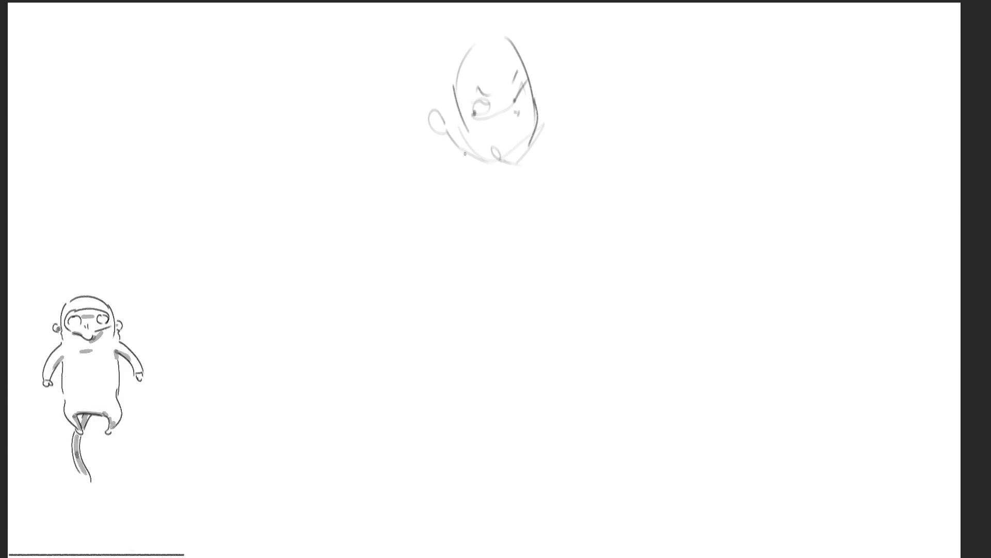
mouse_move(465, 153)
left_mouse_down()
mouse_move(488, 210)
mouse_move(538, 212)
left_mouse_up()
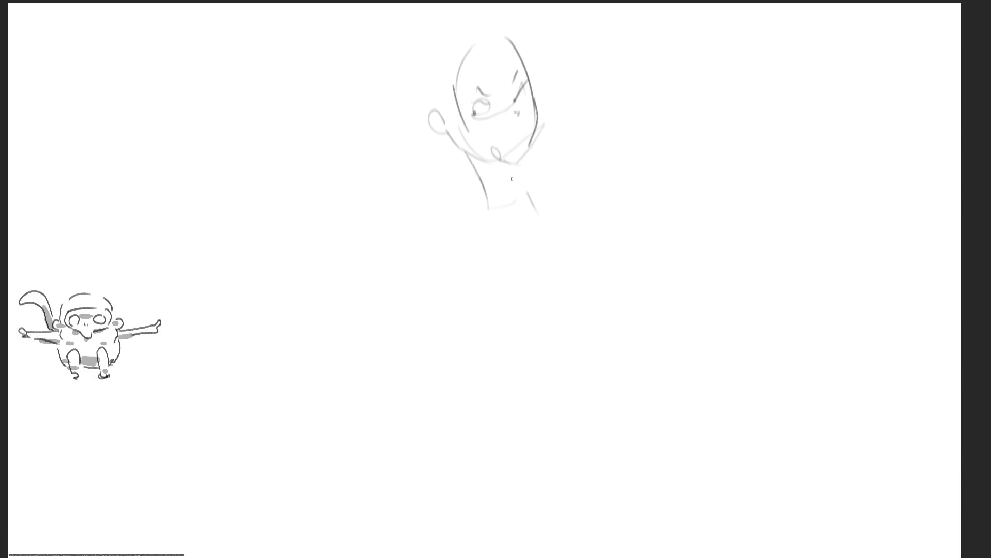
key("ctrl+z")
left_click_drag(514, 170, 527, 223)
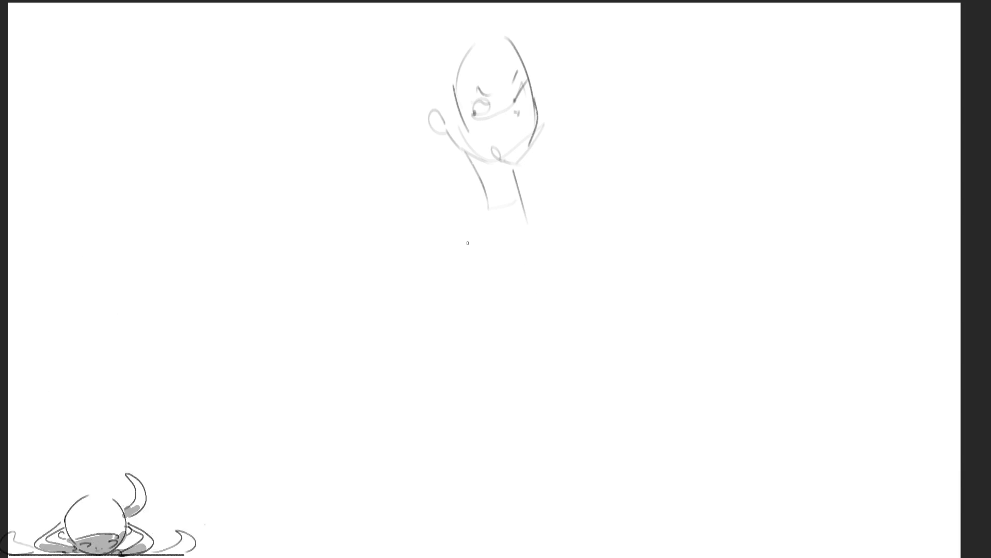
mouse_move(481, 187)
left_mouse_down()
mouse_move(444, 235)
mouse_move(521, 200)
left_mouse_up()
left_click_drag(522, 202, 540, 271)
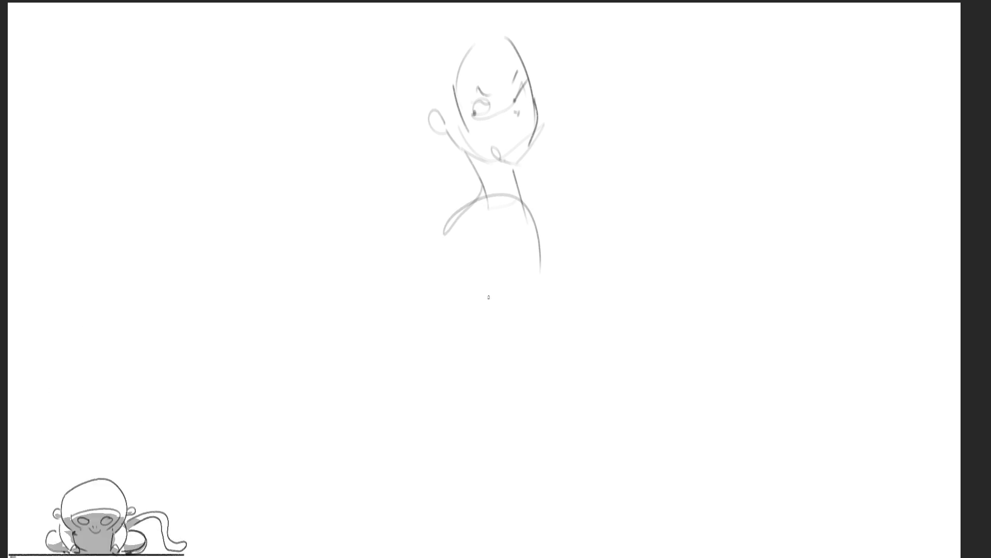
left_click_drag(450, 259, 516, 351)
left_click_drag(551, 226, 565, 280)
mouse_move(541, 211)
left_mouse_down()
mouse_move(574, 268)
mouse_move(572, 347)
left_mouse_up()
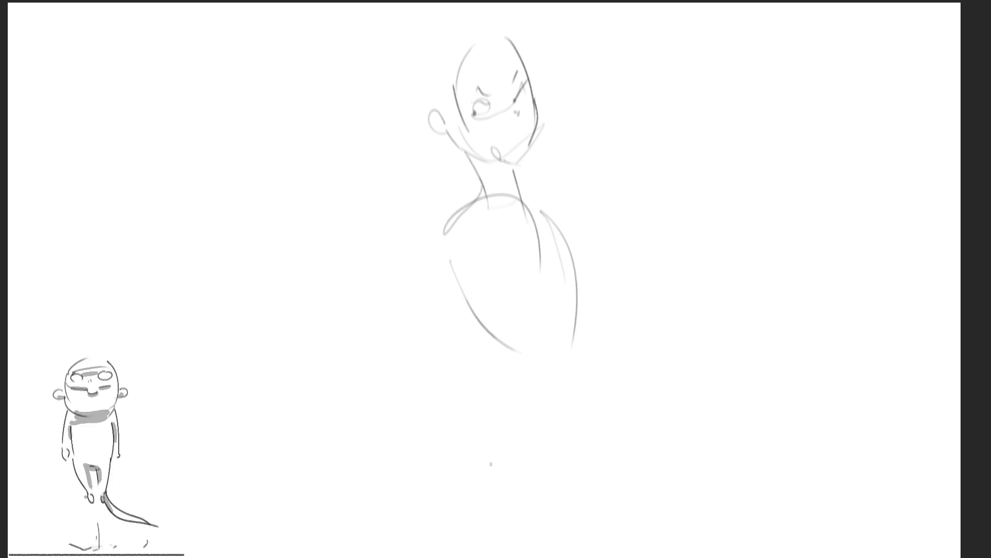
Rough in the wide hip oval, lower body contours and the thigh below it
mouse_move(506, 377)
left_mouse_down()
mouse_move(519, 380)
mouse_move(579, 309)
left_mouse_up()
left_click_drag(577, 310, 574, 382)
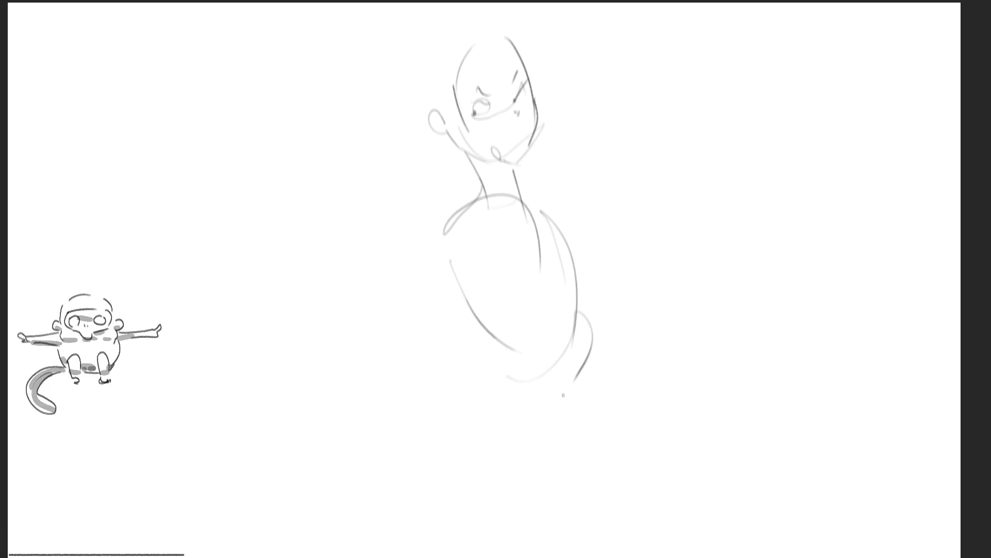
mouse_move(532, 413)
left_mouse_down()
mouse_move(510, 303)
mouse_move(586, 402)
left_mouse_up()
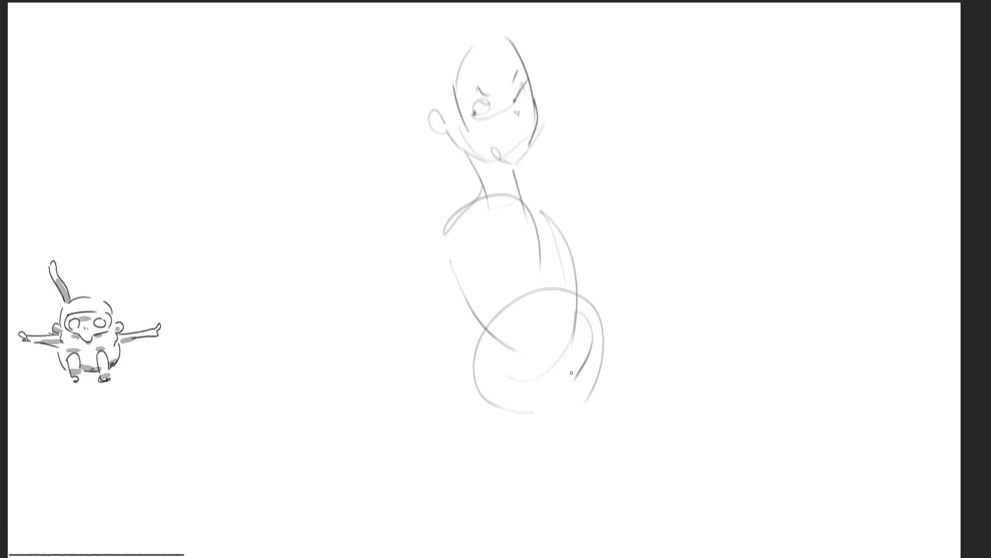
mouse_move(594, 323)
left_mouse_down()
mouse_move(586, 361)
mouse_move(477, 405)
mouse_move(486, 329)
mouse_move(467, 344)
mouse_move(476, 428)
left_mouse_up()
left_click_drag(473, 337, 440, 395)
mouse_move(480, 333)
left_mouse_down()
mouse_move(421, 361)
mouse_move(412, 473)
left_mouse_up()
mouse_move(401, 384)
left_mouse_down()
mouse_move(454, 350)
mouse_move(382, 423)
mouse_move(405, 557)
left_mouse_up()
mouse_move(385, 464)
left_mouse_down()
mouse_move(397, 556)
mouse_move(515, 557)
left_mouse_up()
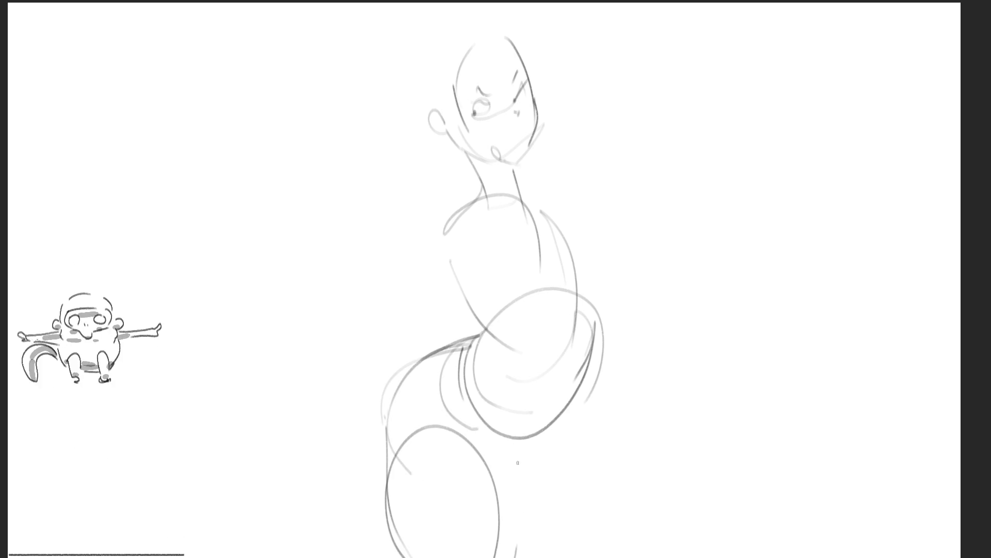
left_click_drag(495, 492, 566, 388)
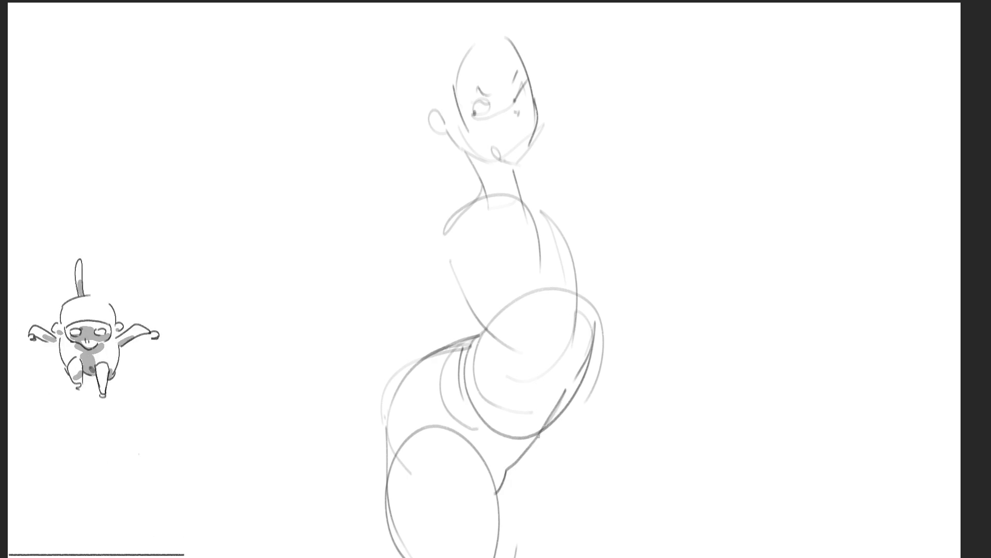
mouse_move(540, 437)
left_mouse_down()
mouse_move(501, 487)
mouse_move(576, 393)
mouse_move(524, 471)
mouse_move(575, 423)
mouse_move(596, 556)
left_mouse_up()
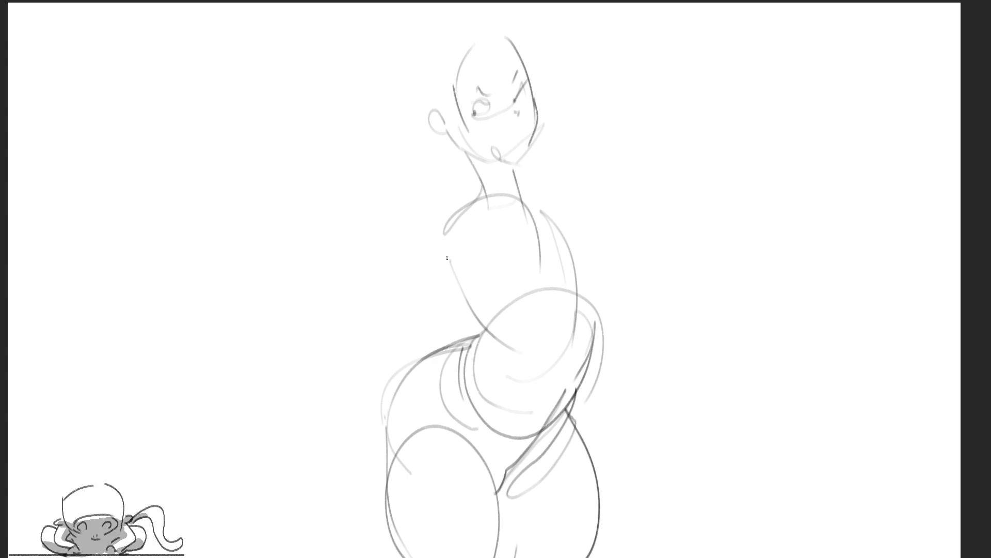
Draw the hanging left arm, outer leg line and an arm stretched far right
mouse_move(437, 210)
left_mouse_down()
mouse_move(465, 253)
mouse_move(438, 202)
mouse_move(401, 289)
mouse_move(457, 273)
left_mouse_up()
left_click_drag(457, 272, 398, 306)
mouse_move(412, 248)
left_mouse_down()
mouse_move(383, 298)
mouse_move(398, 341)
left_mouse_up()
left_click_drag(433, 201, 420, 343)
mouse_move(426, 220)
left_mouse_down()
mouse_move(453, 292)
mouse_move(435, 355)
left_mouse_up()
mouse_move(444, 200)
left_mouse_down()
mouse_move(476, 212)
mouse_move(433, 368)
left_mouse_up()
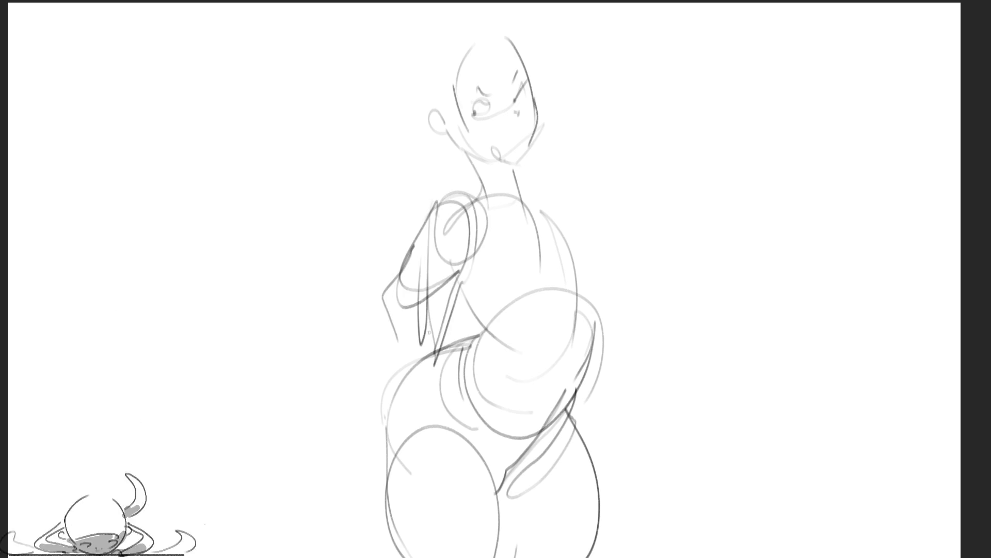
left_click_drag(432, 320, 374, 413)
left_click_drag(349, 466, 417, 339)
mouse_move(478, 273)
left_mouse_down()
mouse_move(558, 207)
mouse_move(641, 338)
mouse_move(690, 336)
mouse_move(626, 317)
mouse_move(791, 339)
left_mouse_up()
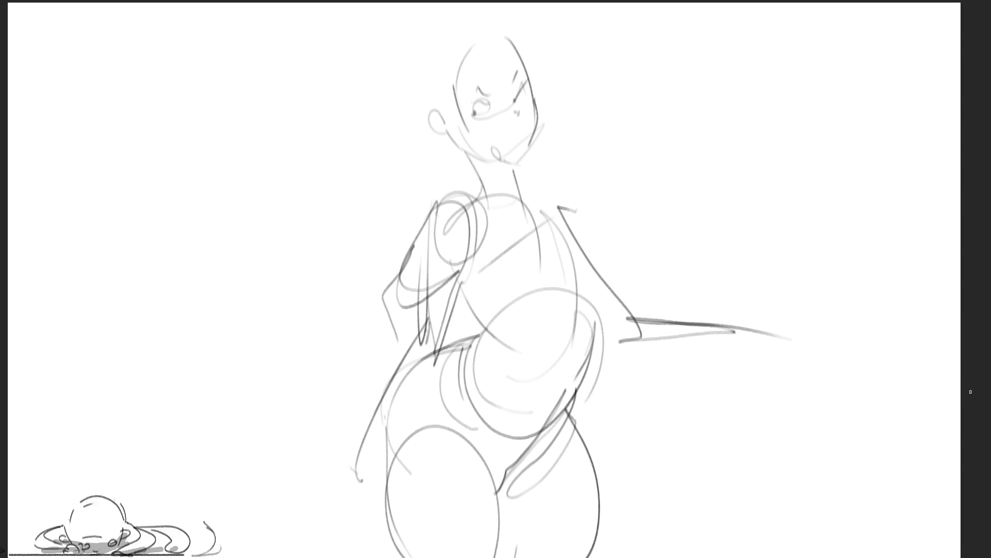
Scale the figure down with Ctrl+T and move it toward the upper left
key("ctrl+t")
left_click_drag(793, 318, 526, 314)
left_click_drag(467, 295, 403, 152)
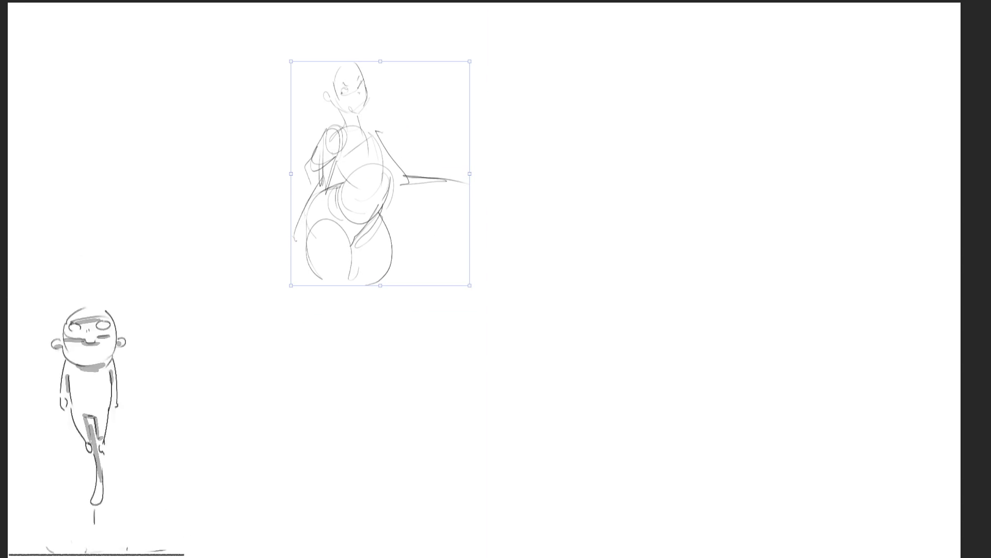
Commit the resized figure and start a new upper-right sketch with limb lines and an ellipse
key("Return")
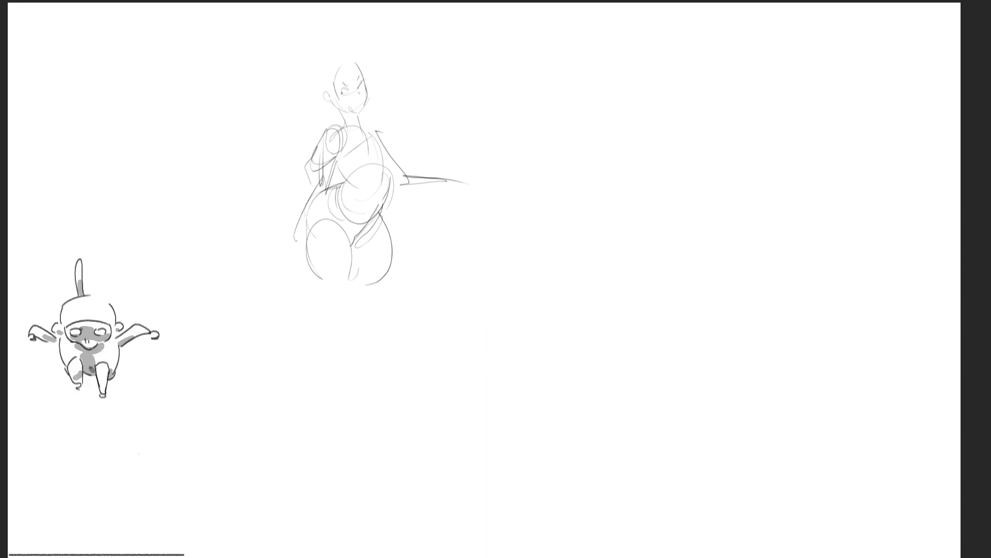
left_click_drag(519, 88, 523, 106)
mouse_move(527, 70)
left_mouse_down()
mouse_move(544, 56)
mouse_move(523, 106)
mouse_move(565, 80)
mouse_move(524, 127)
mouse_move(522, 150)
mouse_move(576, 210)
mouse_move(528, 131)
mouse_move(562, 199)
mouse_move(628, 281)
left_mouse_up()
mouse_move(577, 87)
left_mouse_down()
mouse_move(625, 131)
mouse_move(578, 88)
left_mouse_up()
left_click_drag(631, 132, 691, 200)
left_click_drag(629, 129, 705, 196)
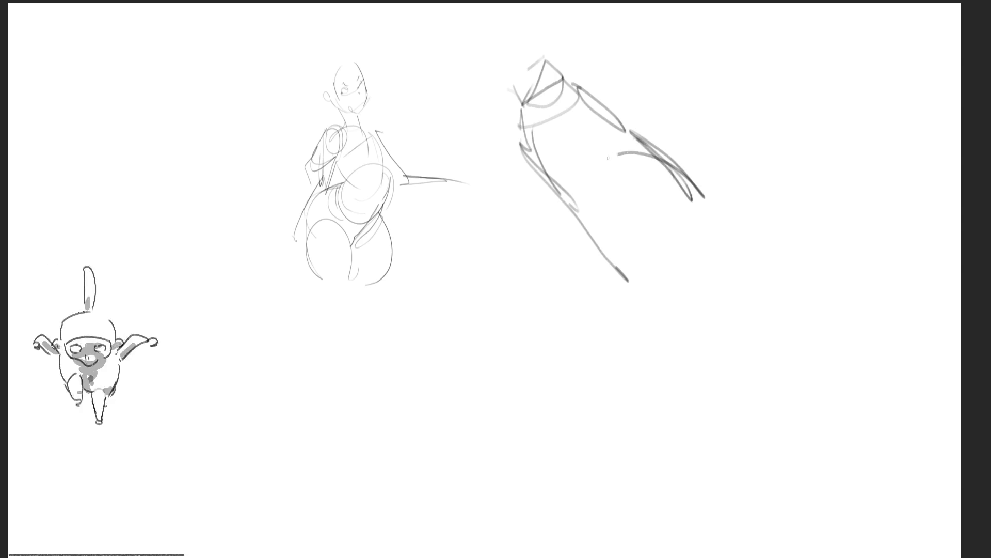
mouse_move(627, 153)
left_mouse_down()
mouse_move(689, 289)
mouse_move(705, 207)
left_mouse_up()
left_click_drag(712, 243, 704, 268)
left_click_drag(689, 278, 662, 298)
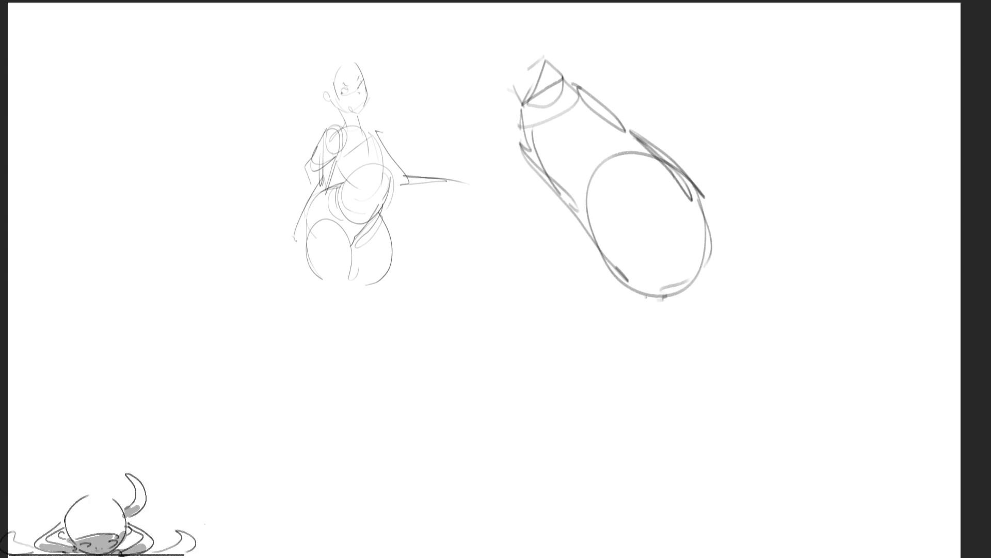
Add a looping tail, hooked curve and arc, and refine the sketch's left and top edges
mouse_move(612, 269)
left_mouse_down()
mouse_move(716, 353)
mouse_move(634, 294)
mouse_move(712, 368)
mouse_move(749, 383)
left_mouse_up()
mouse_move(679, 320)
left_mouse_down()
mouse_move(715, 377)
mouse_move(774, 402)
left_mouse_up()
left_click_drag(706, 358, 704, 219)
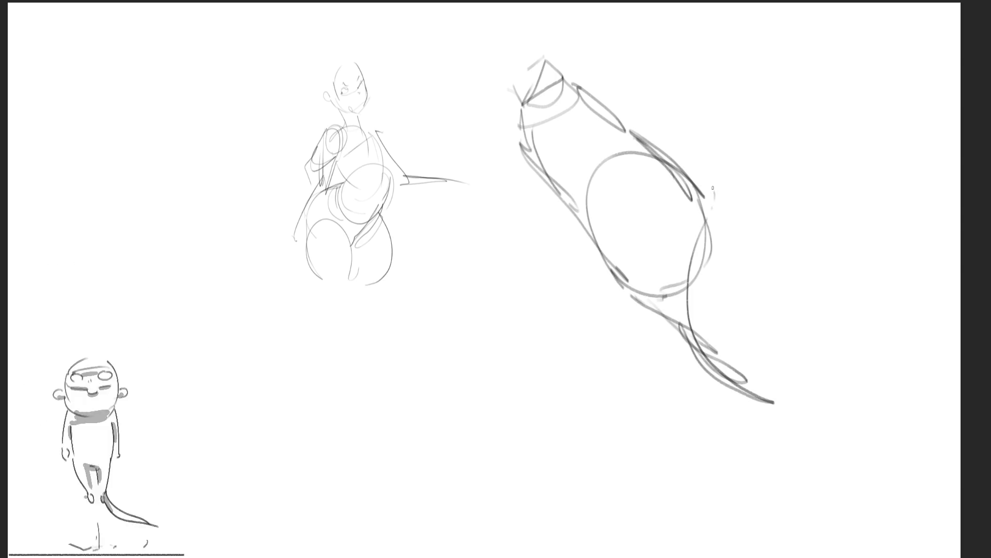
mouse_move(706, 181)
left_mouse_down()
mouse_move(770, 255)
mouse_move(697, 323)
mouse_move(787, 212)
mouse_move(777, 263)
left_mouse_up()
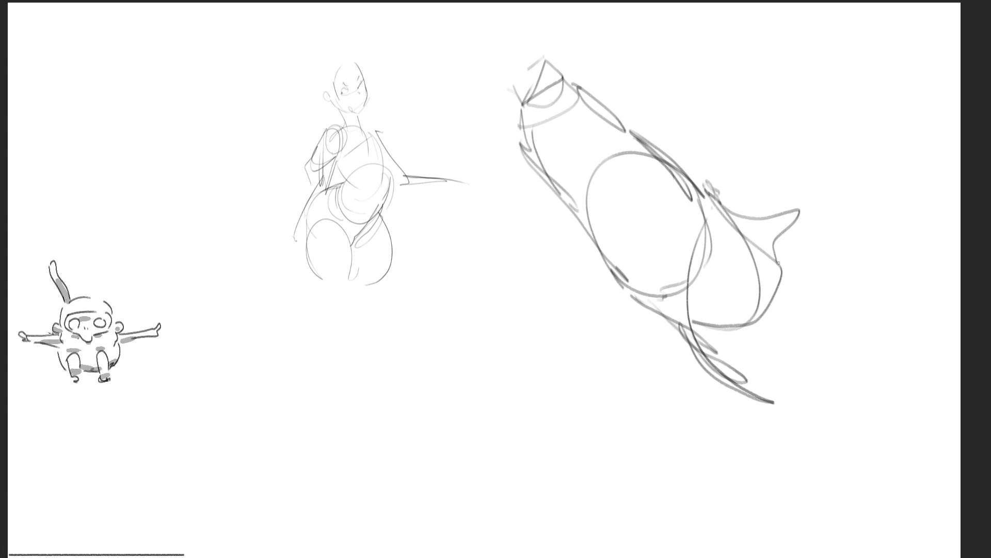
mouse_move(789, 216)
left_mouse_down()
mouse_move(782, 377)
mouse_move(889, 289)
mouse_move(893, 319)
left_mouse_up()
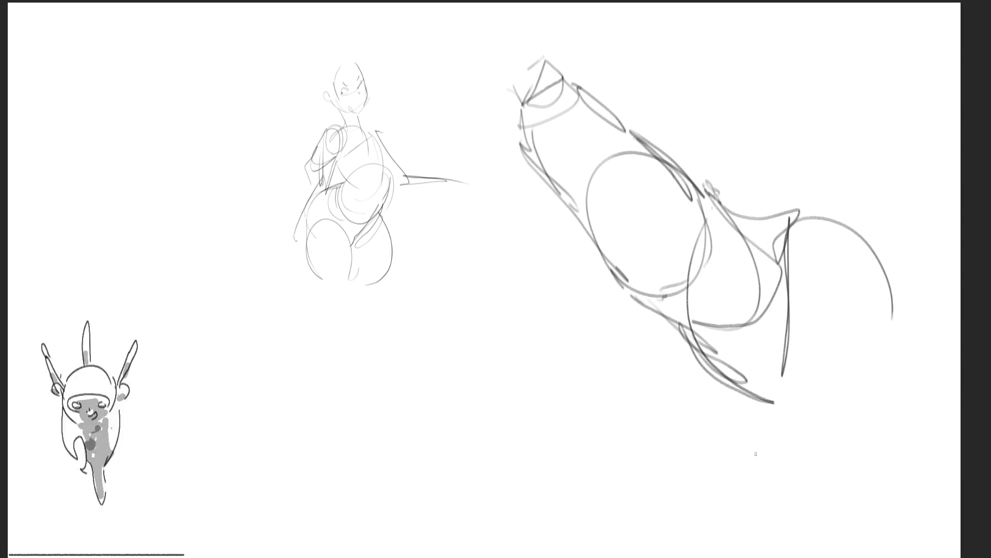
left_click_drag(506, 129, 531, 171)
mouse_move(510, 80)
left_mouse_down()
mouse_move(529, 155)
mouse_move(490, 101)
mouse_move(526, 54)
mouse_move(295, 297)
mouse_move(387, 189)
mouse_move(469, 224)
mouse_move(508, 135)
mouse_move(406, 263)
mouse_move(312, 333)
left_mouse_up()
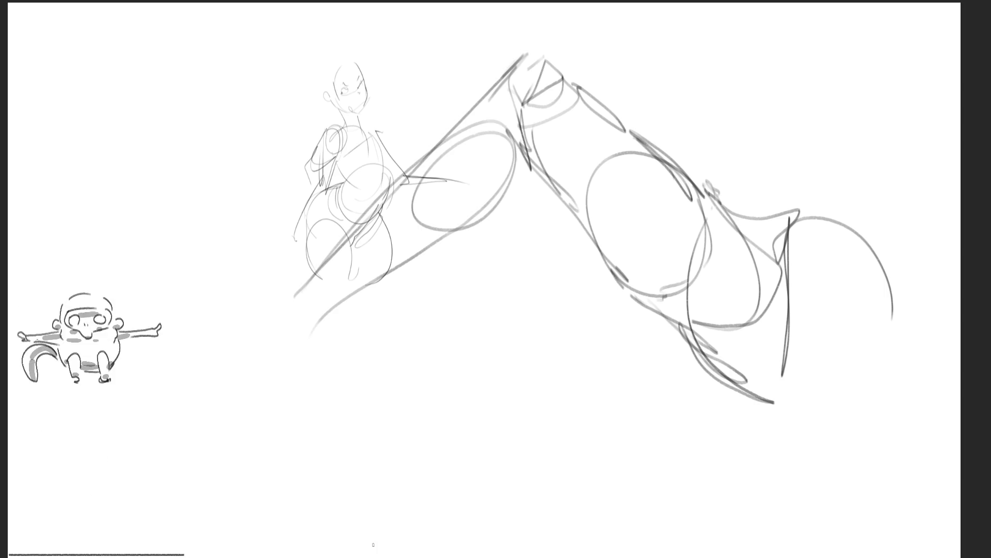
Add a diagonal shape, zigzag and top-right base, then erase broadly to fade everything light gray
mouse_move(527, 54)
left_mouse_down()
mouse_move(324, 310)
mouse_move(532, 164)
mouse_move(535, 150)
left_mouse_up()
mouse_move(455, 210)
left_mouse_down()
mouse_move(343, 277)
mouse_move(361, 307)
mouse_move(396, 316)
mouse_move(330, 377)
mouse_move(305, 364)
mouse_move(384, 328)
left_mouse_up()
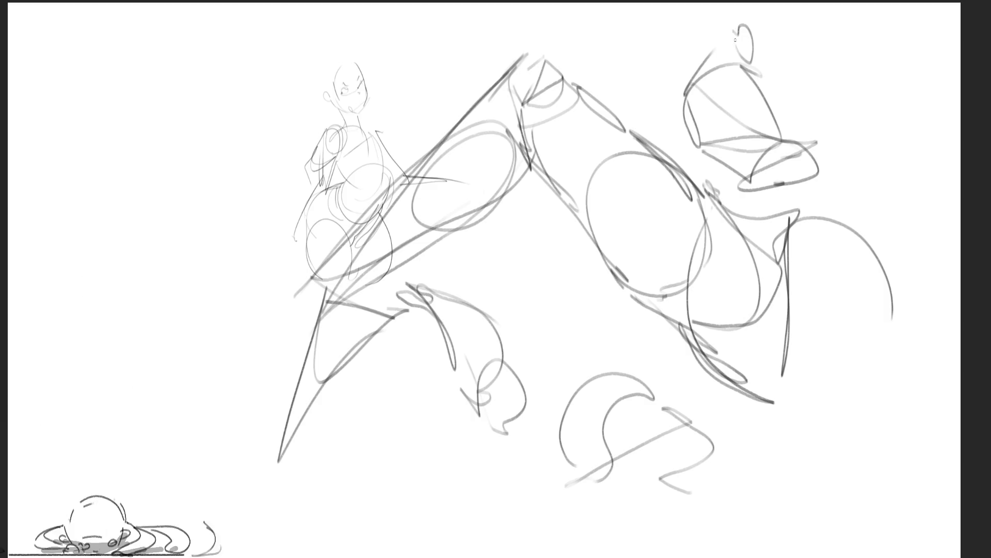
left_click_drag(738, 187, 793, 196)
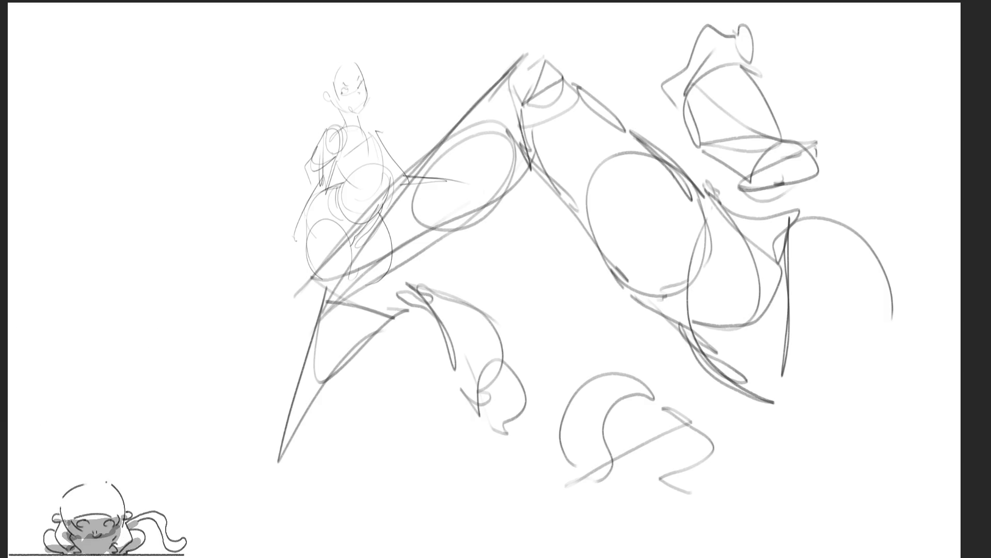
left_click_drag(811, 147, 800, 209)
left_click_drag(698, 152, 771, 217)
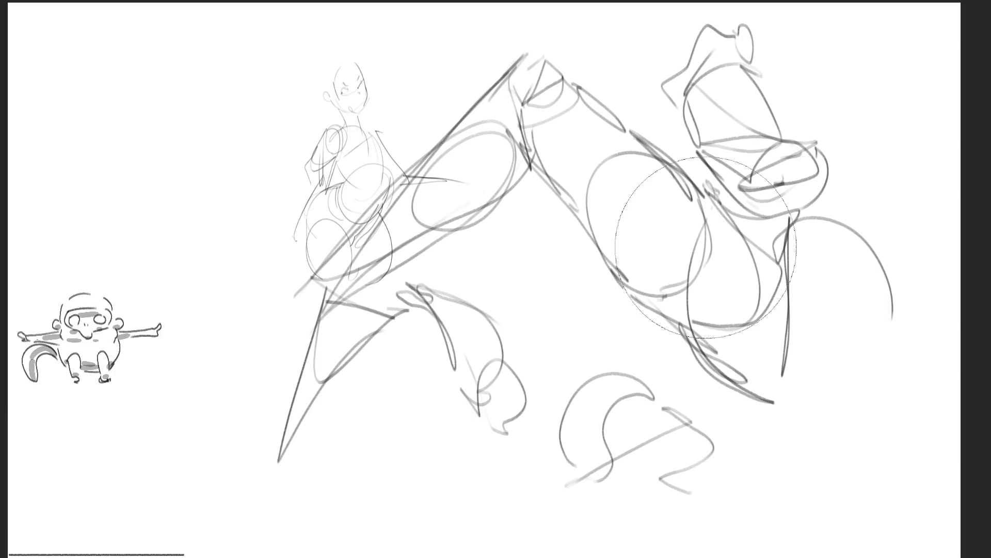
mouse_move(775, 248)
left_mouse_down()
mouse_move(250, 137)
mouse_move(496, 438)
mouse_move(787, 347)
mouse_move(712, 225)
mouse_move(327, 389)
left_mouse_up()
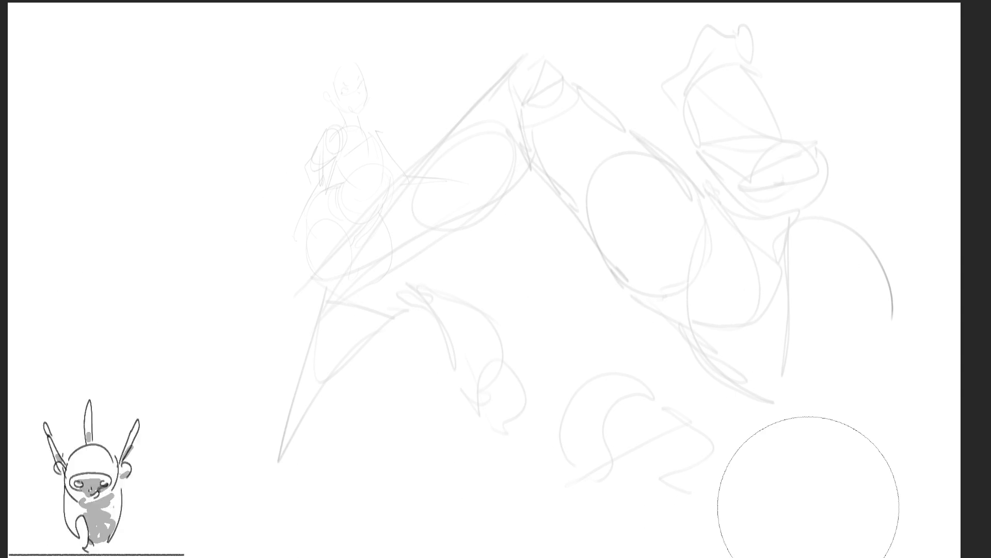
With a fine dark brush, ink the bean-shaped beak outline and lower jaw
key("b")
left_click_drag(531, 135, 542, 180)
mouse_move(529, 157)
left_mouse_down()
mouse_move(578, 91)
mouse_move(634, 145)
left_mouse_up()
left_click_drag(550, 132, 569, 138)
mouse_move(542, 177)
left_mouse_down()
mouse_move(568, 204)
mouse_move(641, 221)
left_mouse_up()
mouse_move(632, 135)
left_mouse_down()
mouse_move(691, 204)
mouse_move(643, 219)
left_mouse_up()
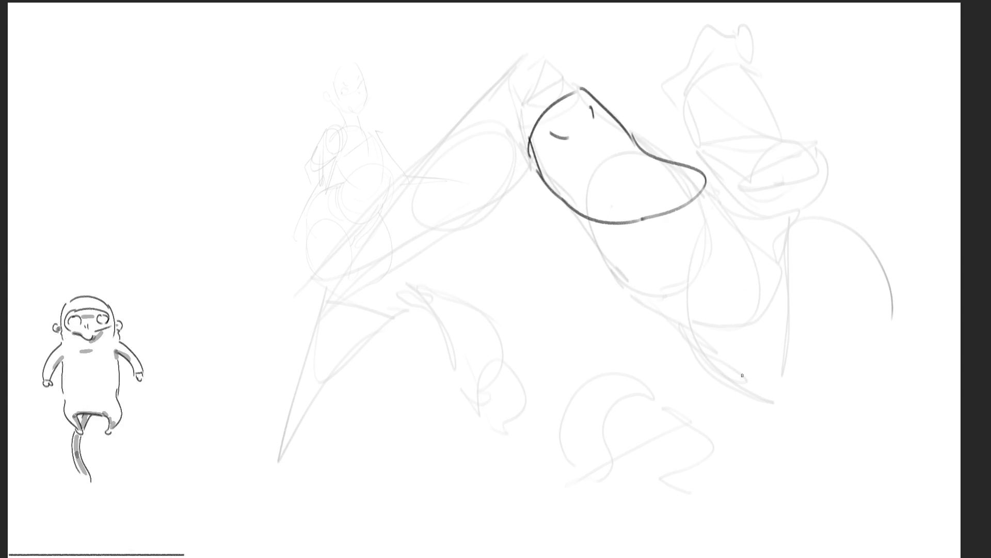
mouse_move(551, 198)
left_mouse_down()
mouse_move(628, 252)
mouse_move(653, 226)
left_mouse_up()
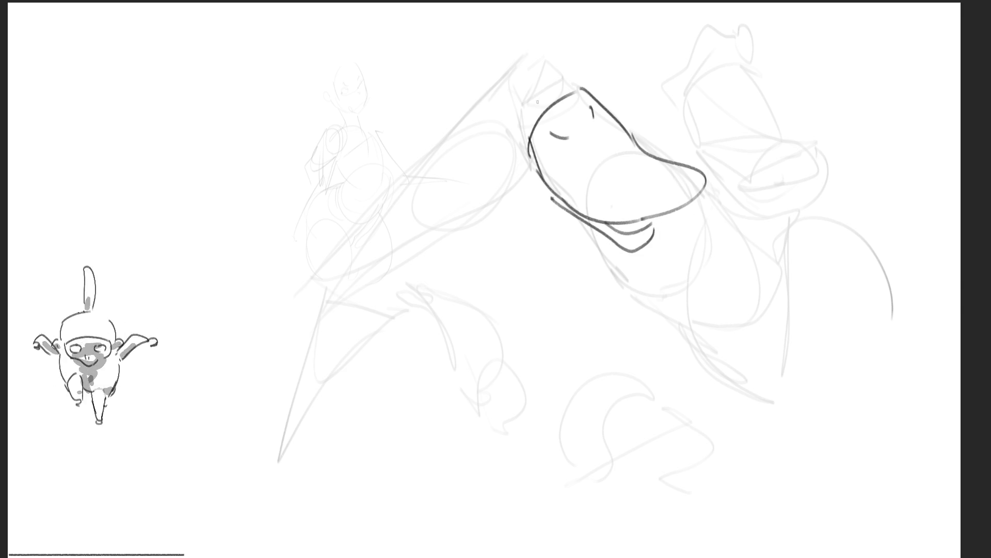
Ink the eyes, top-of-head arc, ear point, long neck contour and beak's right edge
mouse_move(474, 110)
left_mouse_down()
mouse_move(483, 124)
mouse_move(472, 110)
left_mouse_up()
left_click_drag(572, 47, 573, 48)
left_click_drag(433, 54, 477, 4)
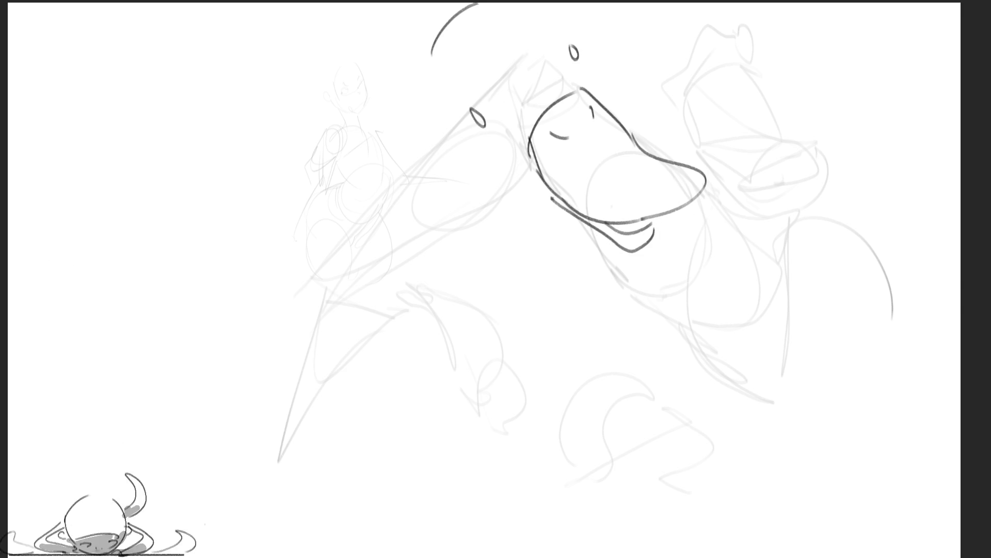
left_click_drag(568, 17, 581, 36)
mouse_move(450, 7)
left_mouse_down()
mouse_move(440, 121)
mouse_move(509, 221)
left_mouse_up()
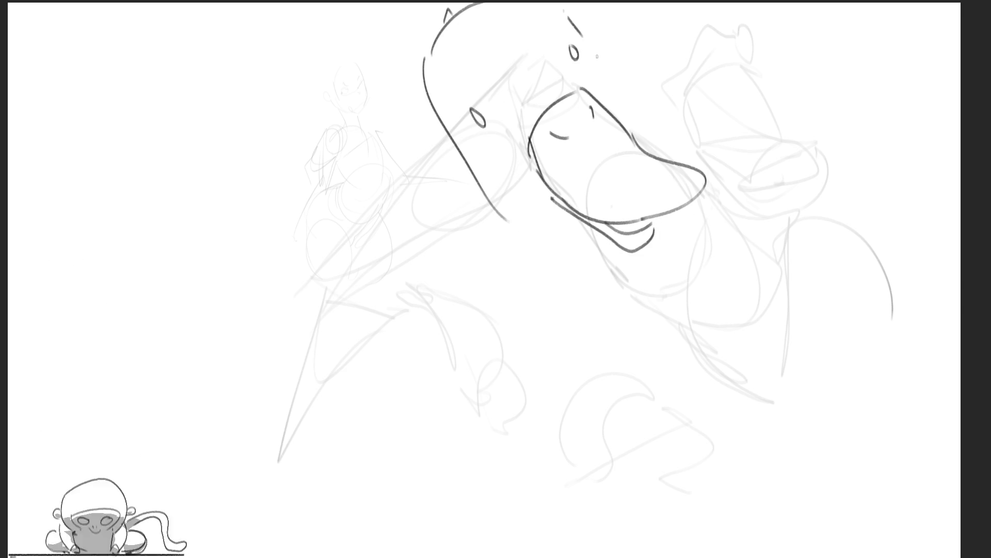
left_click_drag(594, 60, 634, 142)
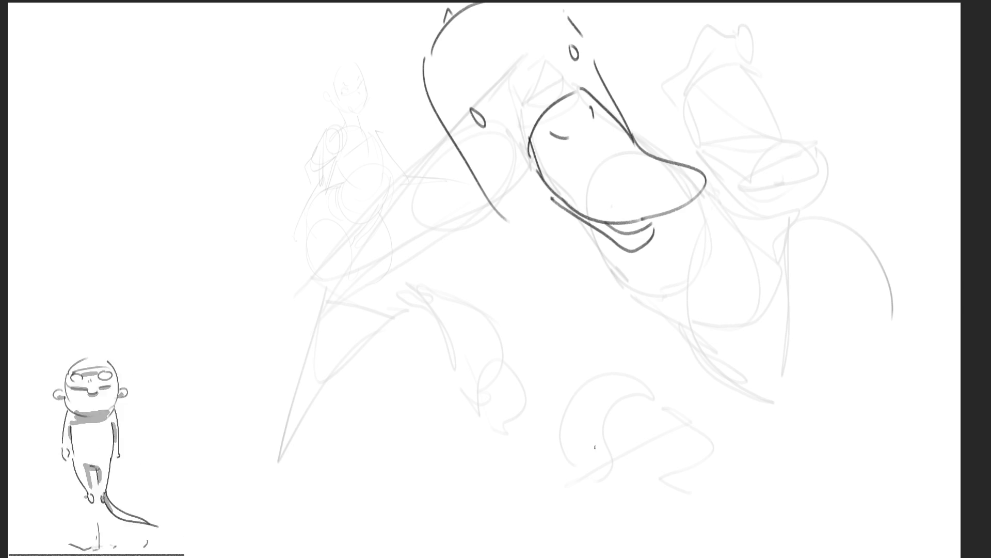
left_click_drag(599, 63, 639, 136)
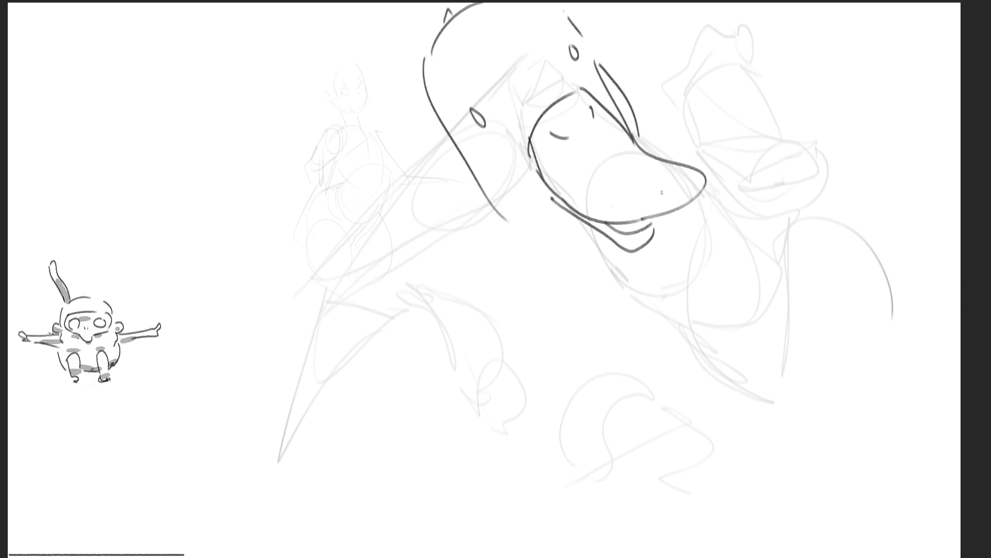
Ink a large arc at lower right with a small figure, its eye and contour loops
mouse_move(650, 356)
left_mouse_down()
mouse_move(691, 305)
mouse_move(794, 362)
left_mouse_up()
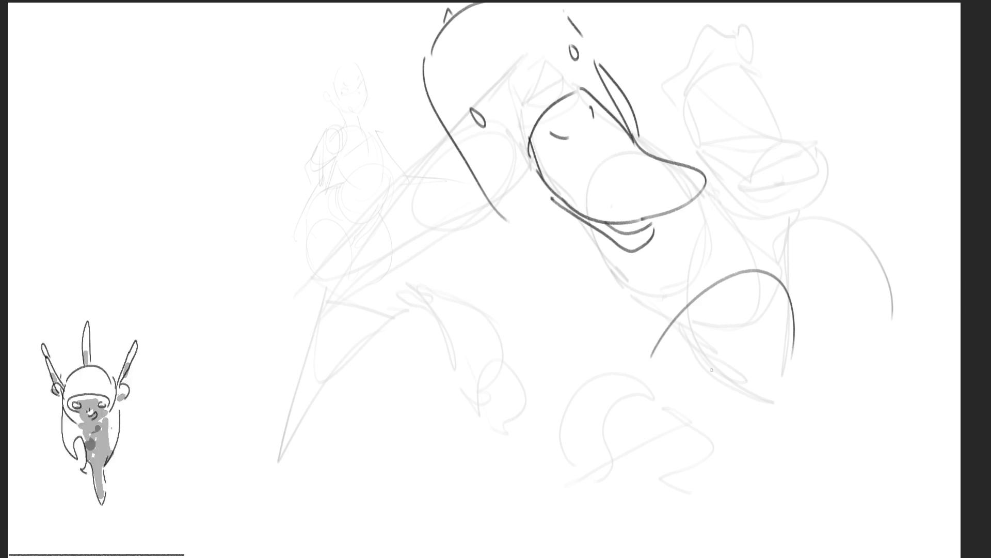
mouse_move(683, 329)
left_mouse_down()
mouse_move(697, 322)
mouse_move(753, 347)
left_mouse_up()
left_click_drag(635, 371, 620, 323)
left_click_drag(627, 323, 699, 403)
left_click_drag(627, 311, 717, 402)
mouse_move(677, 361)
left_mouse_down()
mouse_move(685, 360)
mouse_move(636, 380)
mouse_move(652, 386)
left_mouse_up()
mouse_move(628, 384)
left_mouse_down()
mouse_move(666, 418)
mouse_move(711, 424)
mouse_move(722, 413)
left_mouse_up()
left_click_drag(799, 356, 785, 430)
left_click_drag(790, 299, 788, 278)
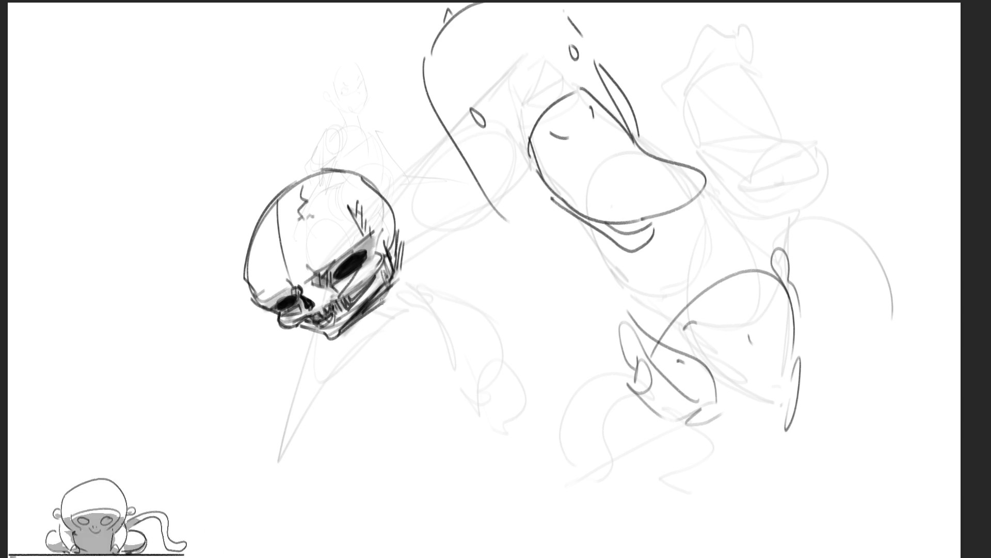
Hatch shading under the skull's jaw and stroke a pear-shaped head outline at top right
mouse_move(371, 311)
left_mouse_down()
mouse_move(406, 328)
mouse_move(400, 305)
mouse_move(423, 351)
mouse_move(394, 341)
mouse_move(364, 351)
mouse_move(372, 359)
mouse_move(403, 343)
mouse_move(417, 292)
mouse_move(454, 310)
mouse_move(369, 374)
mouse_move(434, 356)
mouse_move(402, 397)
mouse_move(472, 357)
mouse_move(424, 401)
left_mouse_up()
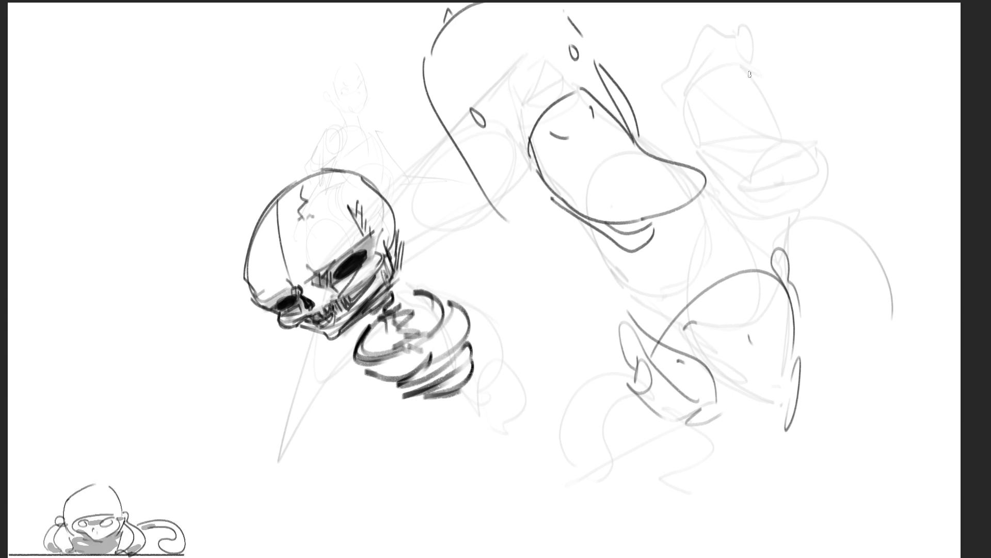
mouse_move(750, 67)
left_mouse_down()
mouse_move(782, 14)
mouse_move(821, 55)
mouse_move(826, 142)
mouse_move(729, 106)
mouse_move(751, 150)
mouse_move(841, 185)
mouse_move(848, 146)
left_mouse_up()
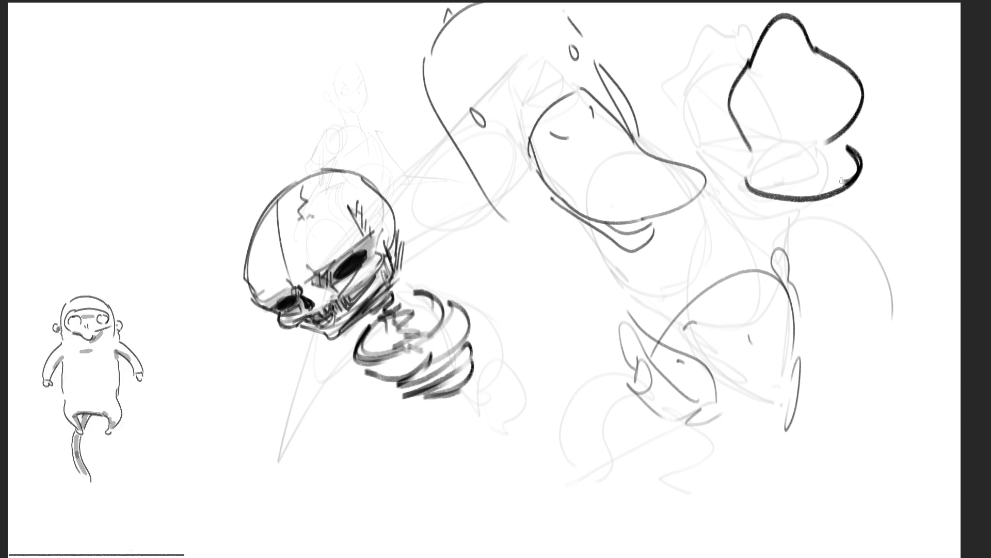
Add eyes, ear curves, jaw line and side outlines to the top-right head
left_click_drag(762, 78, 772, 94)
left_click_drag(806, 64, 806, 91)
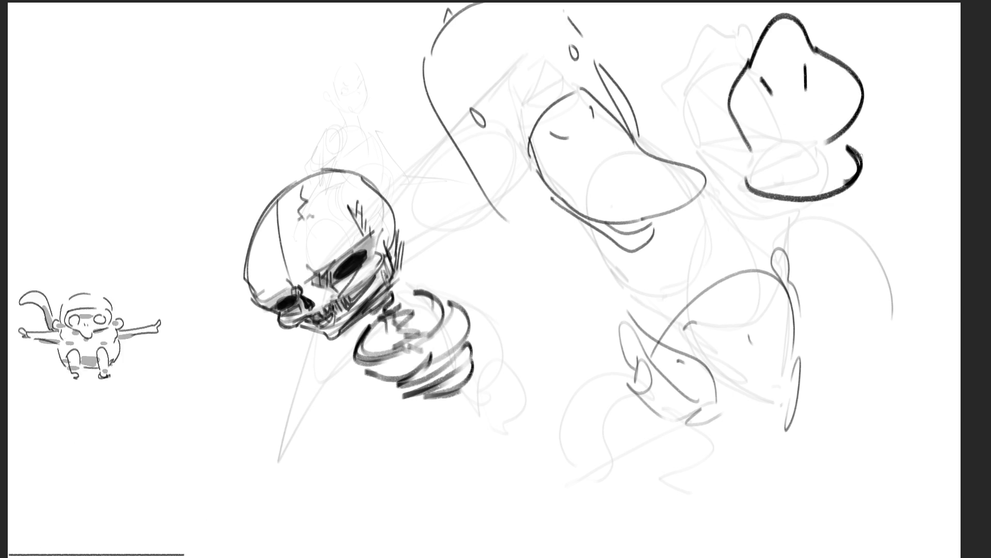
mouse_move(857, 158)
left_mouse_down()
mouse_move(898, 149)
mouse_move(864, 173)
left_mouse_up()
left_click_drag(773, 205, 846, 196)
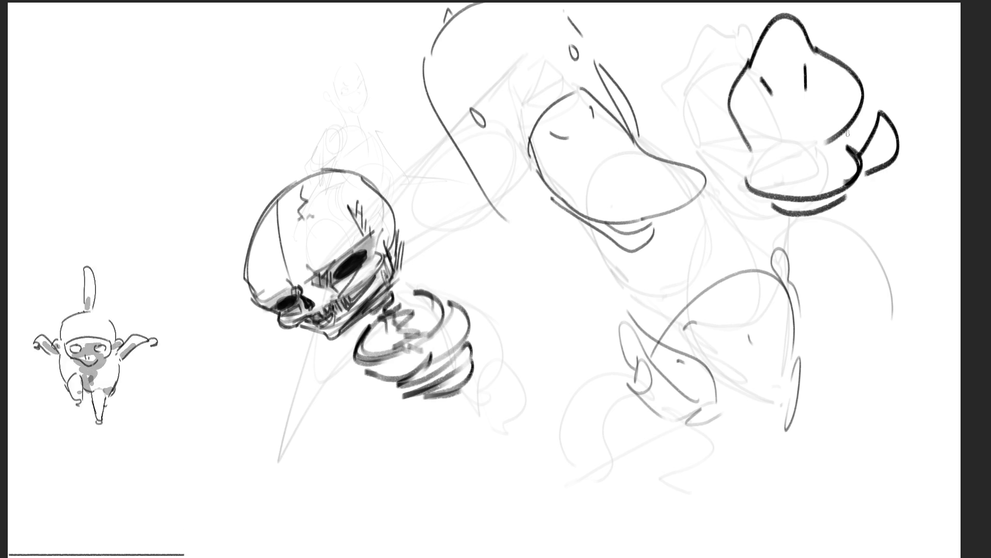
left_click_drag(716, 32, 729, 56)
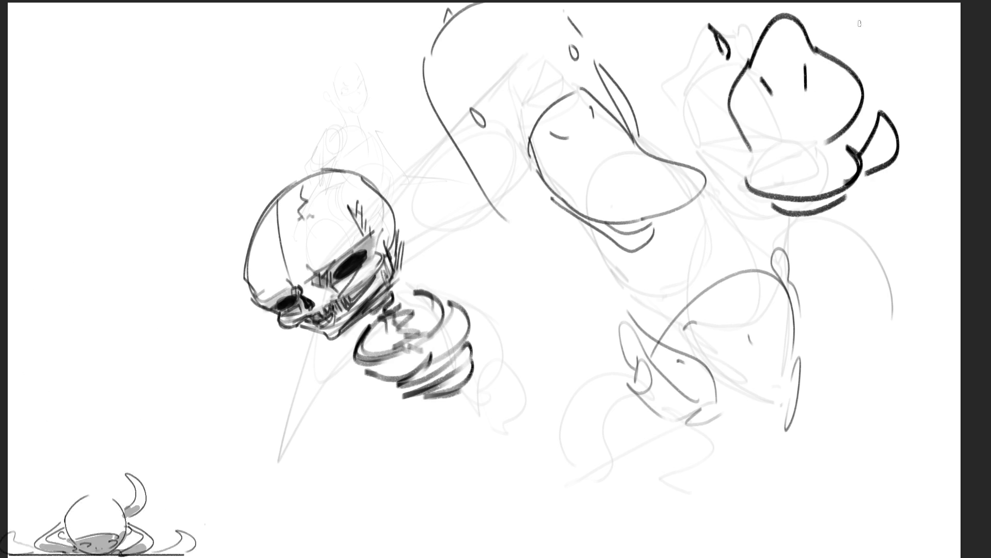
mouse_move(859, 16)
left_mouse_down()
mouse_move(848, 45)
mouse_move(864, 36)
left_mouse_up()
left_click_drag(688, 23, 736, 155)
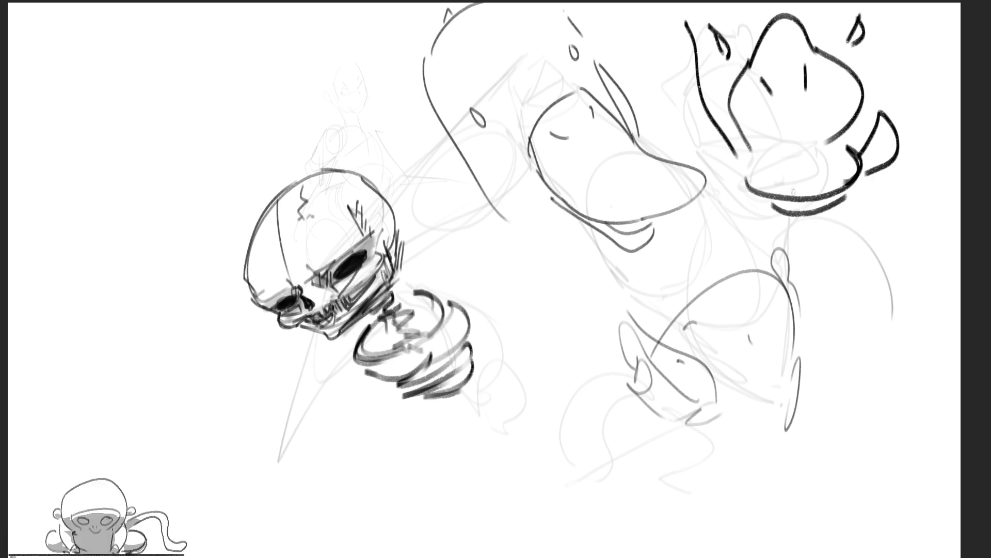
left_click_drag(886, 20, 874, 110)
Draw long neck lines and a vertically hatched cone collar under the top-right head
left_click_drag(721, 130, 735, 255)
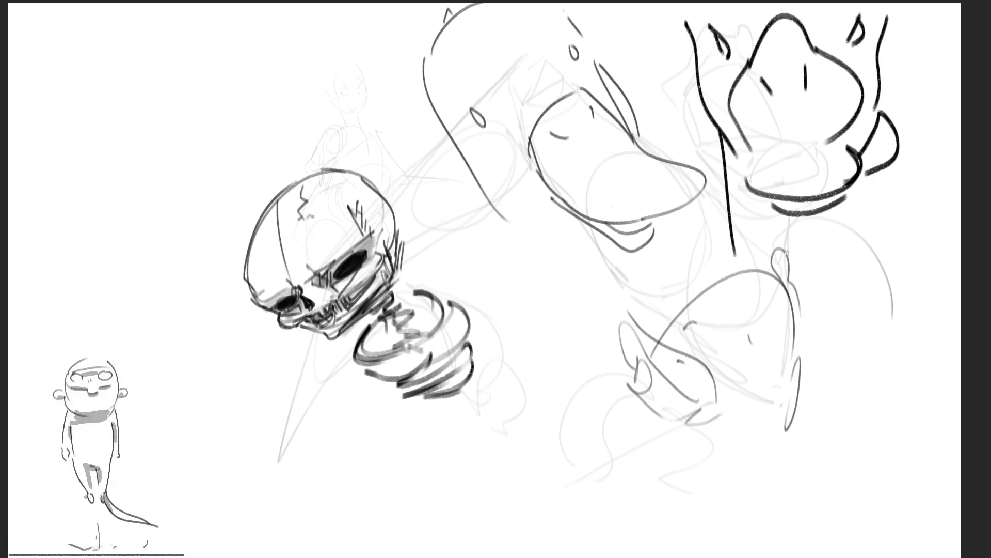
left_click_drag(868, 169, 882, 321)
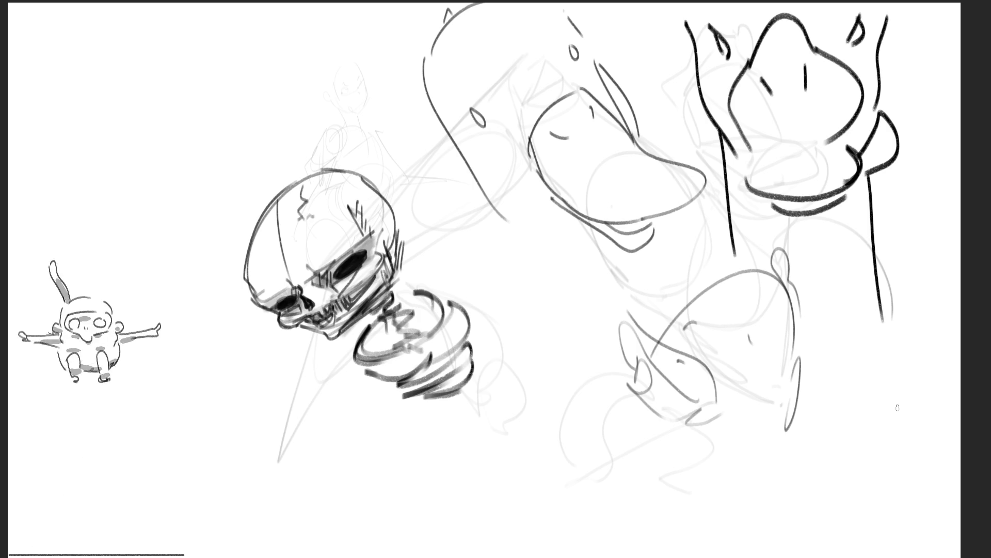
left_click_drag(742, 187, 812, 295)
left_click_drag(863, 175, 813, 296)
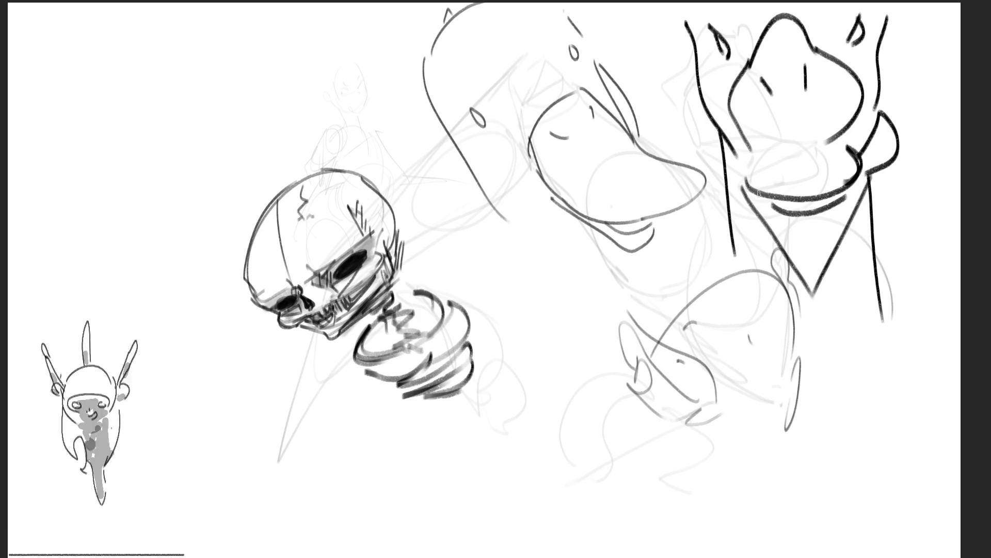
left_click_drag(769, 201, 773, 237)
left_click_drag(787, 206, 795, 277)
mouse_move(805, 206)
left_mouse_down()
mouse_move(810, 290)
mouse_move(826, 277)
left_mouse_up()
left_click_drag(841, 203, 845, 240)
left_click_drag(858, 193, 855, 235)
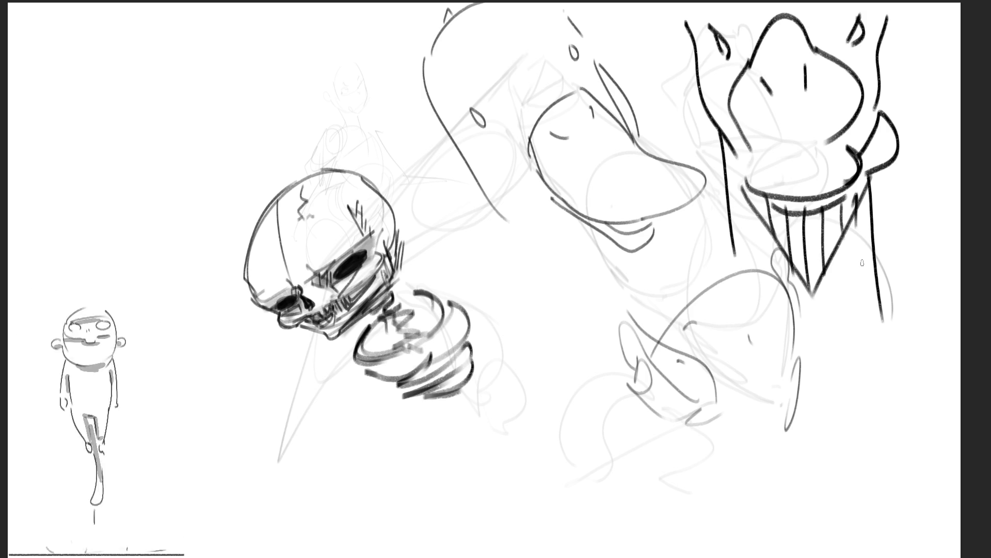
Add curves under the head's two horns and draw a bow atop the skull
mouse_move(719, 37)
left_mouse_down()
mouse_move(746, 34)
mouse_move(749, 22)
left_mouse_up()
left_click_drag(817, 11, 847, 36)
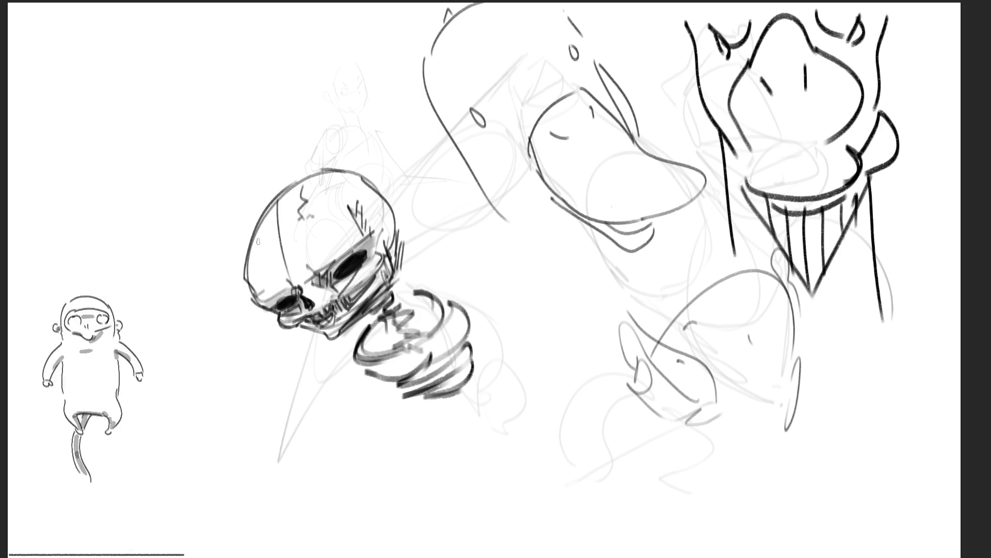
mouse_move(238, 227)
left_mouse_down()
mouse_move(236, 203)
mouse_move(297, 183)
mouse_move(213, 184)
mouse_move(245, 186)
mouse_move(258, 154)
left_mouse_up()
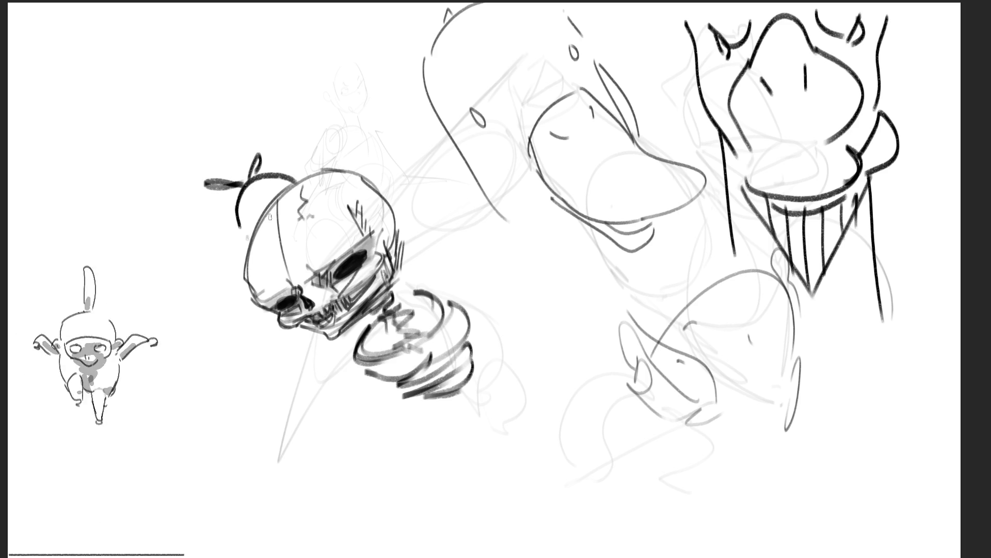
mouse_move(250, 189)
left_mouse_down()
mouse_move(259, 219)
mouse_move(277, 188)
left_mouse_up()
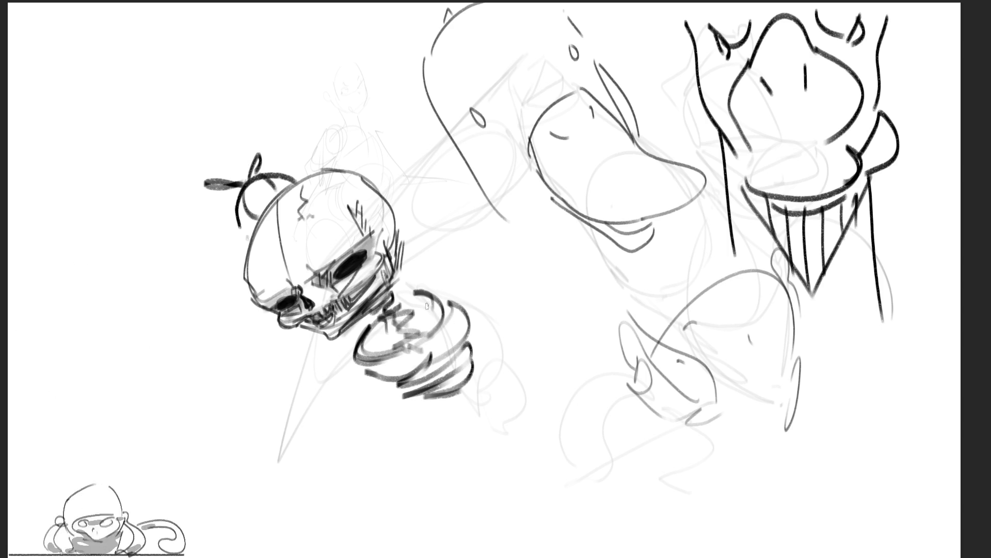
Hatch the skeleton's spine and draw a thick arrow with arrowhead out from it
mouse_move(427, 306)
left_mouse_down()
mouse_move(479, 274)
mouse_move(526, 267)
left_mouse_up()
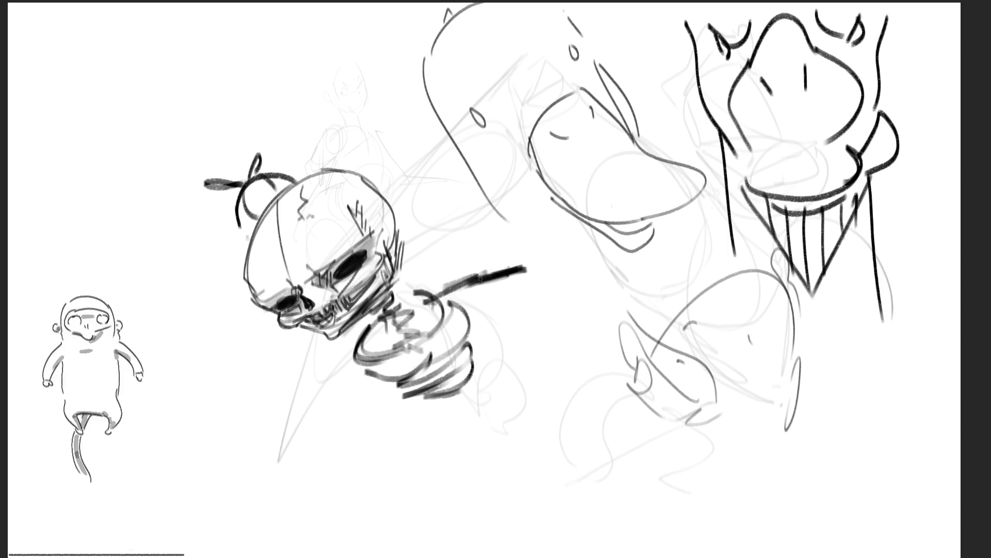
left_click_drag(455, 286, 571, 259)
mouse_move(511, 278)
left_mouse_down()
mouse_move(545, 248)
mouse_move(569, 261)
left_mouse_up()
left_click_drag(575, 264, 607, 318)
mouse_move(657, 234)
left_mouse_down()
mouse_move(664, 264)
mouse_move(634, 335)
mouse_move(578, 356)
left_mouse_up()
mouse_move(574, 309)
left_mouse_down()
mouse_move(550, 254)
mouse_move(508, 307)
left_mouse_up()
mouse_move(544, 263)
left_mouse_down()
mouse_move(493, 307)
mouse_move(455, 278)
left_mouse_up()
Brush a large wing left of the skeleton, the lower body curves and feet strokes
mouse_move(353, 333)
left_mouse_down()
mouse_move(294, 324)
mouse_move(144, 372)
mouse_move(410, 423)
left_mouse_up()
mouse_move(525, 282)
left_mouse_down()
mouse_move(481, 354)
mouse_move(485, 371)
left_mouse_up()
left_click_drag(356, 444, 626, 450)
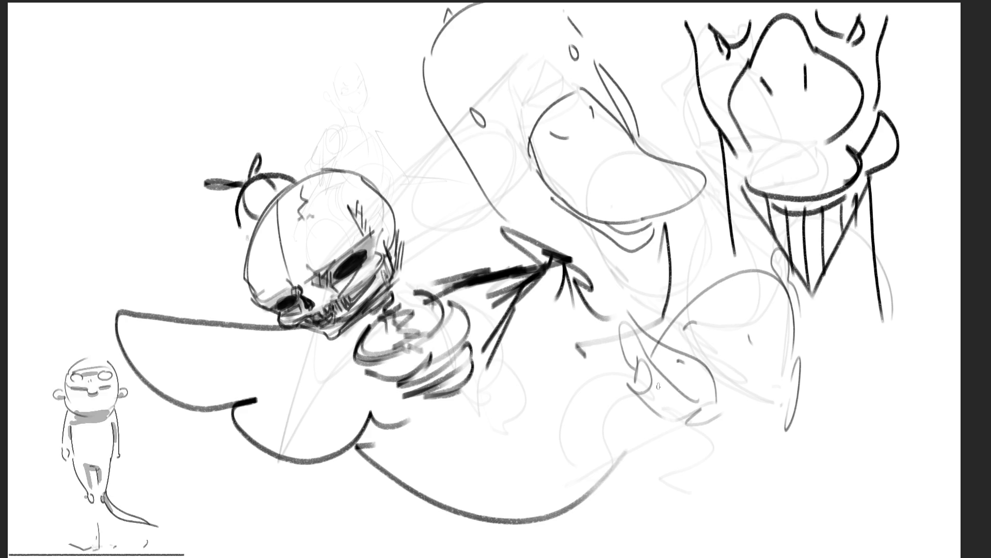
left_click_drag(676, 260, 680, 320)
mouse_move(541, 505)
left_mouse_down()
mouse_move(638, 459)
mouse_move(634, 475)
left_mouse_up()
mouse_move(411, 271)
left_mouse_down()
mouse_move(460, 240)
mouse_move(340, 155)
mouse_move(294, 144)
left_mouse_up()
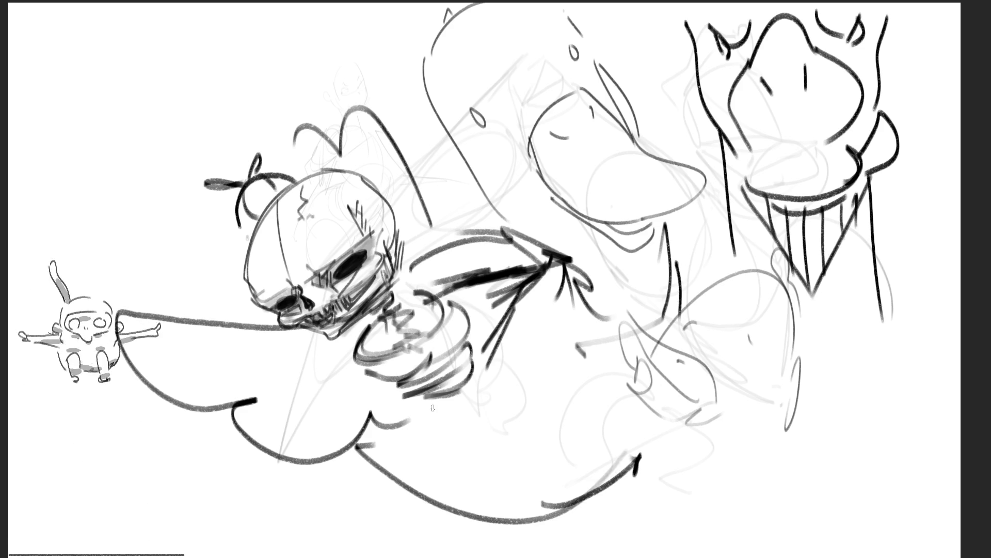
mouse_move(385, 477)
left_mouse_down()
mouse_move(467, 526)
mouse_move(416, 556)
left_mouse_up()
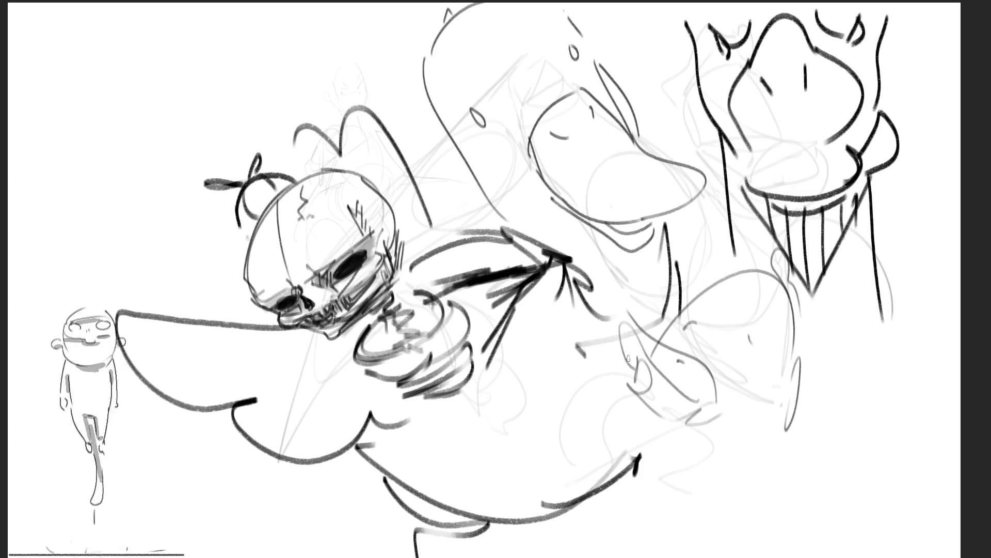
Add a loop, bow shape, rising curve, right-side outline and a bowl curve at right
mouse_move(628, 358)
left_mouse_down()
mouse_move(603, 347)
mouse_move(617, 387)
mouse_move(636, 362)
mouse_move(616, 323)
mouse_move(709, 402)
left_mouse_up()
mouse_move(619, 312)
left_mouse_down()
mouse_move(626, 326)
mouse_move(715, 338)
mouse_move(701, 399)
left_mouse_up()
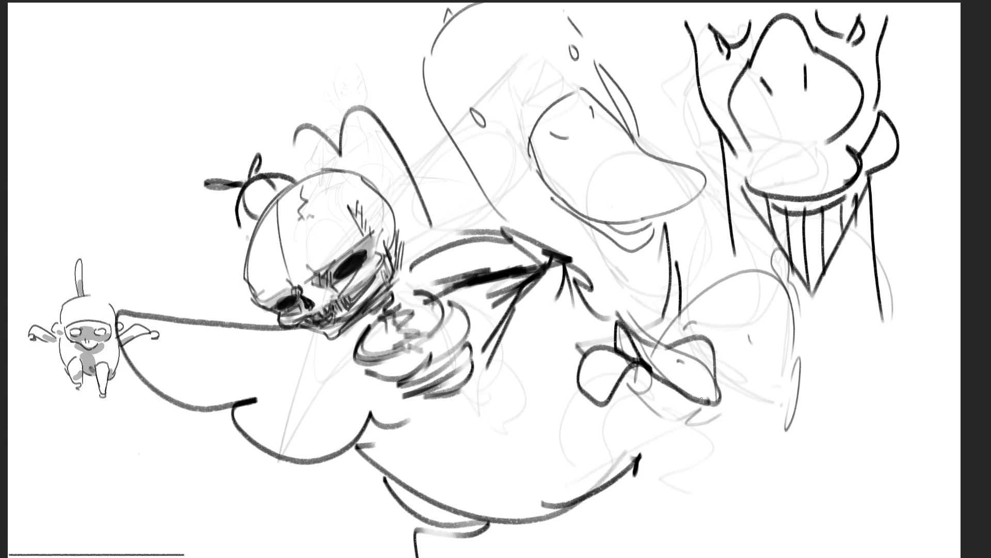
mouse_move(652, 378)
left_mouse_down()
mouse_move(627, 405)
mouse_move(689, 431)
mouse_move(718, 392)
left_mouse_up()
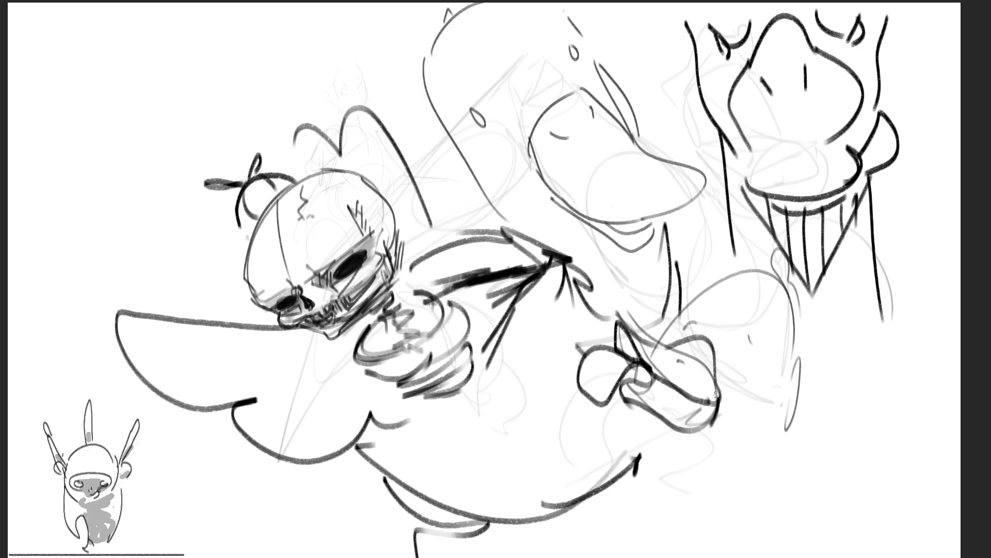
left_click_drag(682, 320, 687, 335)
left_click_drag(746, 335, 745, 358)
mouse_move(660, 338)
left_mouse_down()
mouse_move(707, 282)
mouse_move(760, 269)
mouse_move(789, 281)
mouse_move(799, 415)
left_mouse_up()
left_click_drag(799, 372, 787, 451)
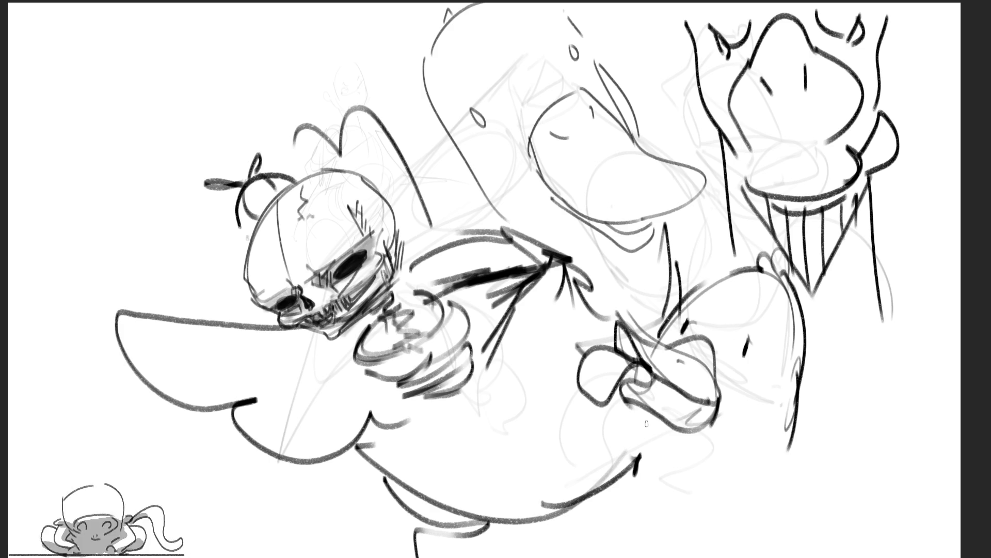
left_click_drag(640, 406, 622, 556)
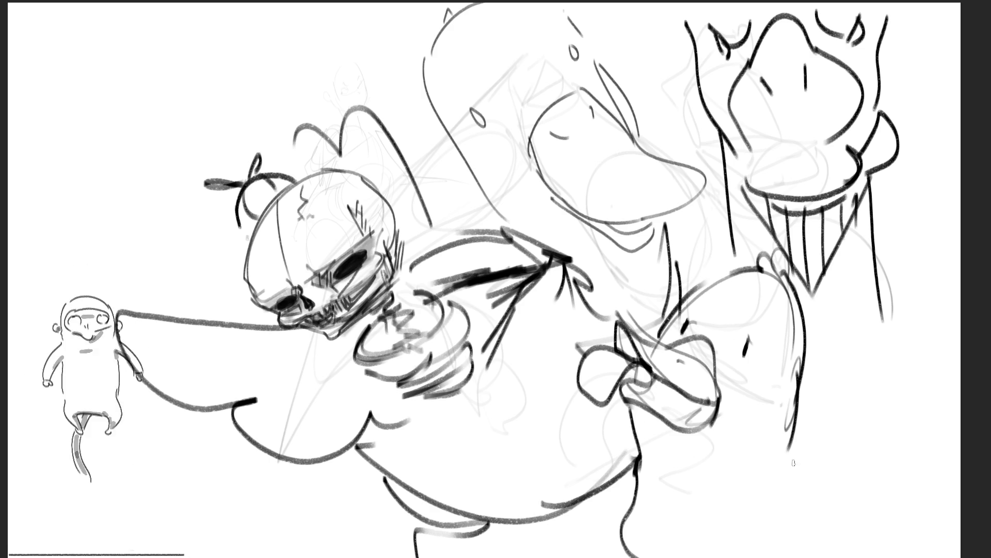
mouse_move(785, 440)
left_mouse_down()
mouse_move(891, 488)
mouse_move(792, 454)
mouse_move(811, 441)
mouse_move(904, 435)
mouse_move(921, 537)
mouse_move(915, 556)
left_mouse_up()
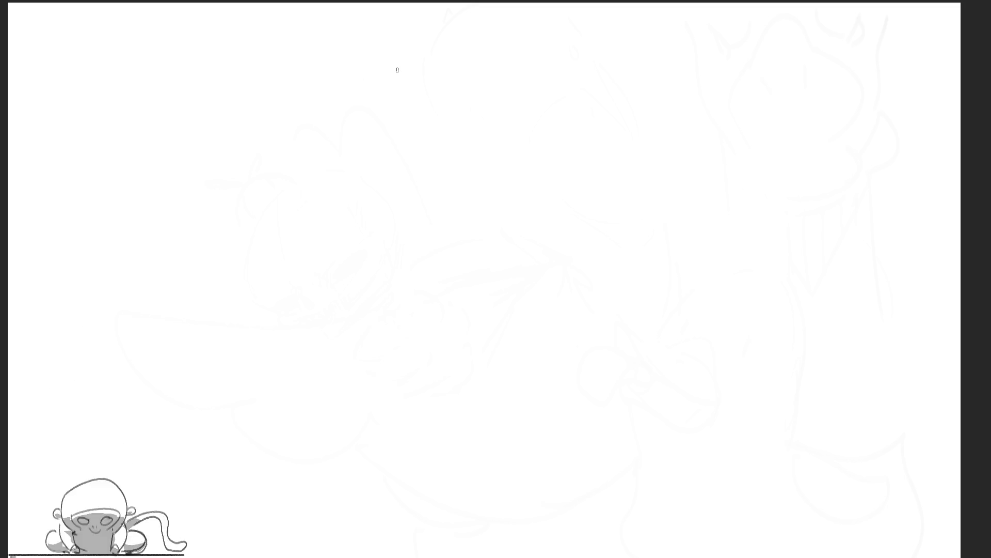
Outline a new head near the top with long hair strands falling around it
left_click_drag(426, 59, 437, 149)
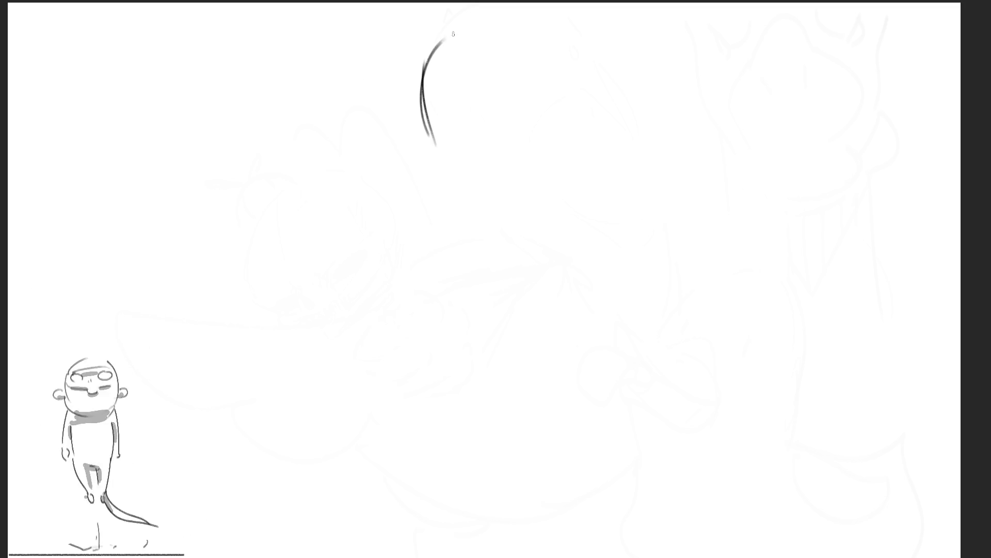
left_click_drag(457, 28, 536, 150)
left_click_drag(529, 62, 521, 211)
left_click_drag(420, 101, 438, 157)
mouse_move(408, 26)
left_mouse_down()
mouse_move(404, 60)
mouse_move(441, 222)
left_mouse_up()
left_click_drag(444, 44, 419, 196)
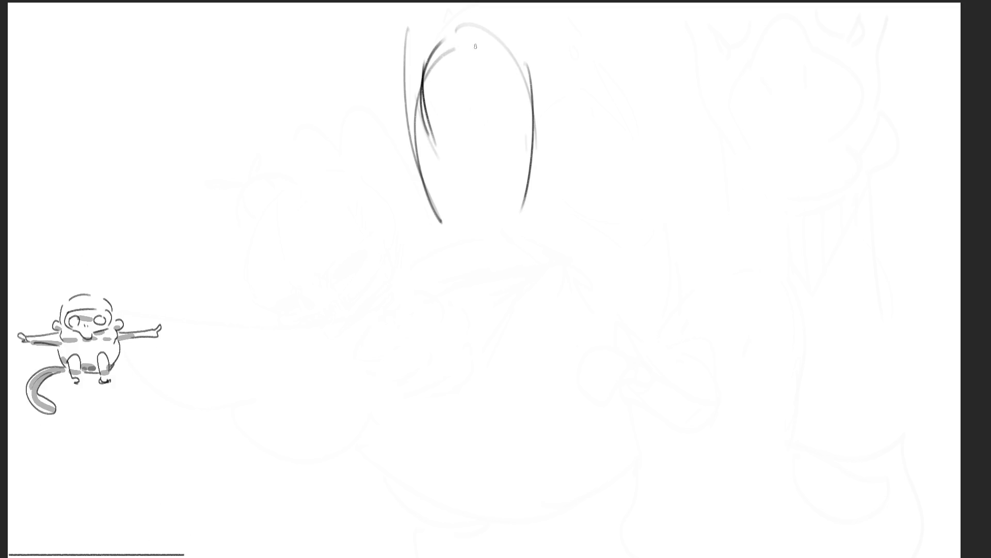
left_click_drag(425, 70, 502, 173)
left_click_drag(501, 163, 495, 219)
left_click_drag(548, 93, 527, 186)
left_click_drag(538, 25, 553, 89)
left_click_drag(562, 39, 570, 178)
left_click_drag(562, 40, 570, 160)
Add the eye line, mouth, cheek, jaw, neck, chin, ear and more hair strands
left_click_drag(510, 206, 548, 217)
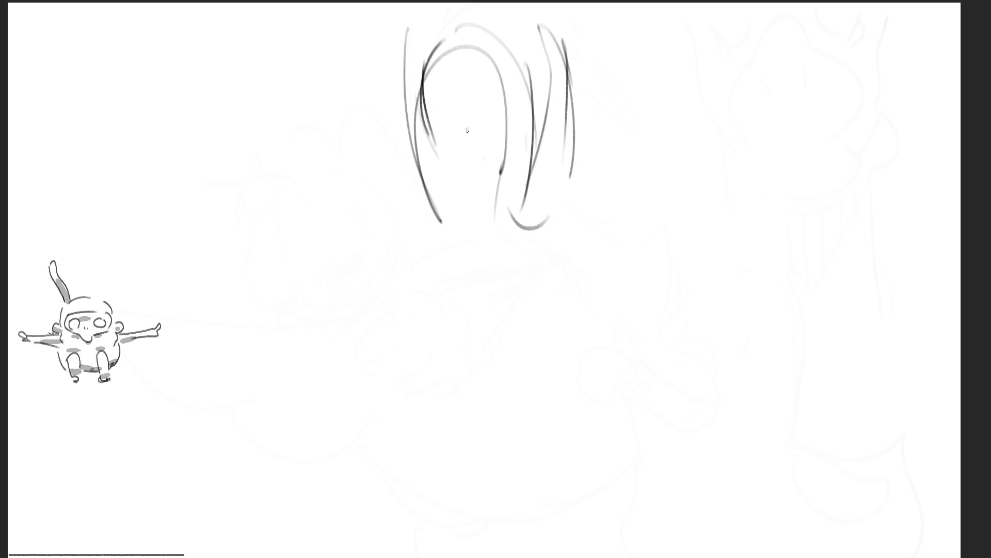
mouse_move(423, 96)
left_mouse_down()
mouse_move(469, 130)
mouse_move(520, 132)
left_mouse_up()
left_click_drag(519, 134, 469, 163)
left_click_drag(434, 129, 454, 140)
mouse_move(499, 148)
left_mouse_down()
mouse_move(472, 168)
mouse_move(489, 190)
left_mouse_up()
left_click_drag(564, 142, 519, 217)
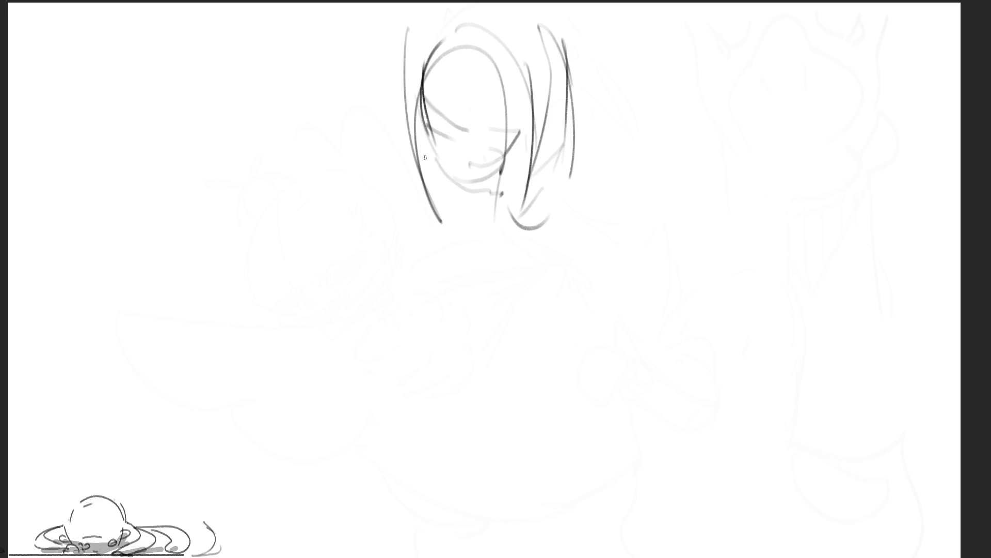
left_click_drag(423, 155, 567, 153)
left_click_drag(580, 77, 569, 143)
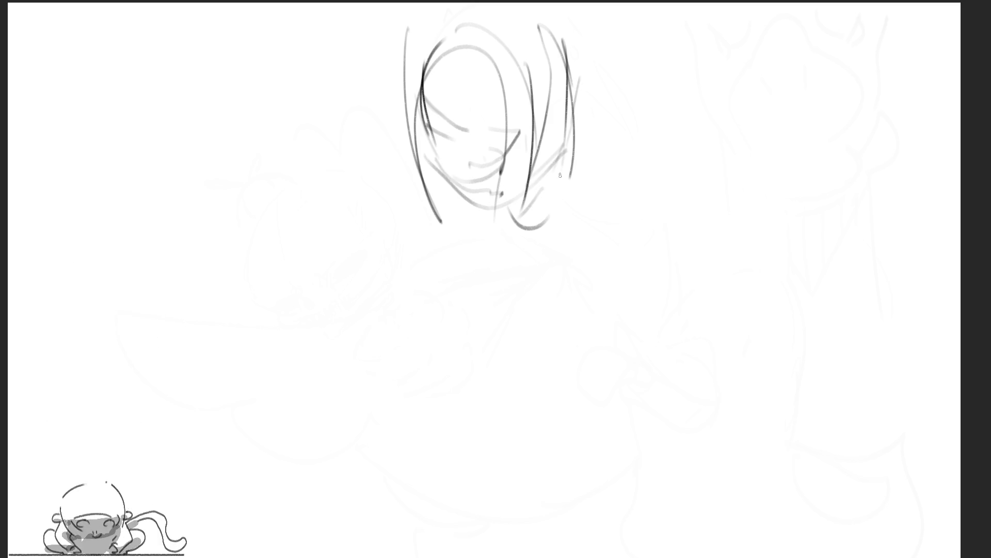
mouse_move(573, 90)
left_mouse_down()
mouse_move(547, 212)
mouse_move(513, 266)
left_mouse_up()
left_click_drag(473, 235, 495, 251)
mouse_move(390, 43)
left_mouse_down()
mouse_move(392, 131)
mouse_move(413, 140)
left_mouse_up()
left_click_drag(393, 94, 283, 85)
mouse_move(390, 132)
left_mouse_down()
mouse_move(284, 86)
mouse_move(542, 220)
mouse_move(612, 124)
left_mouse_up()
mouse_move(558, 145)
left_mouse_down()
mouse_move(620, 103)
mouse_move(568, 167)
mouse_move(660, 224)
mouse_move(608, 133)
mouse_move(742, 266)
mouse_move(578, 235)
left_mouse_up()
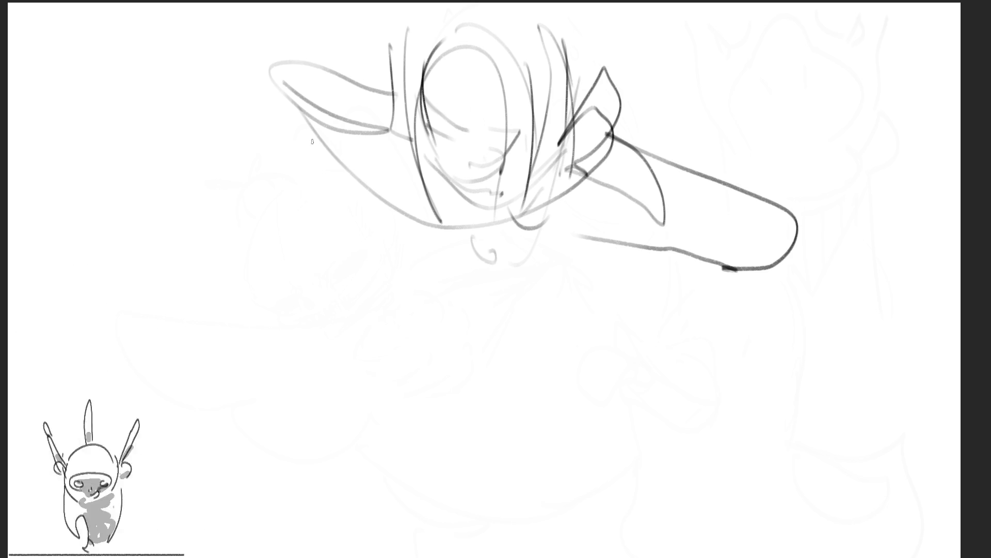
Draw the arm raised behind the head, shoulders, curved torso and hip, then mirror the canvas
mouse_move(266, 96)
left_mouse_down()
mouse_move(385, 228)
mouse_move(364, 150)
mouse_move(457, 228)
mouse_move(471, 258)
mouse_move(448, 248)
mouse_move(477, 276)
mouse_move(463, 288)
mouse_move(569, 272)
mouse_move(593, 310)
mouse_move(620, 313)
mouse_move(653, 287)
left_mouse_up()
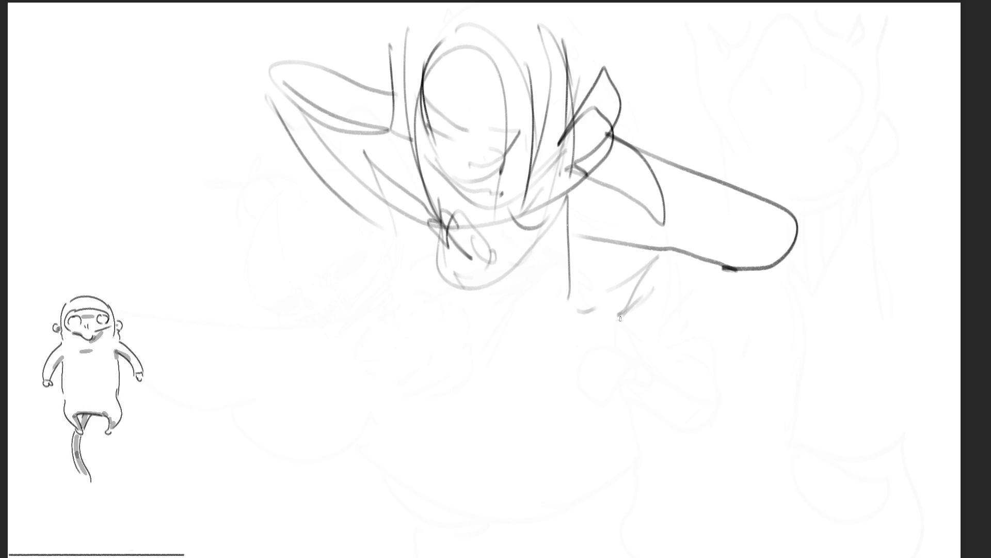
left_click_drag(624, 316, 588, 331)
left_click_drag(666, 252, 653, 299)
mouse_move(444, 209)
left_mouse_down()
mouse_move(434, 255)
mouse_move(568, 289)
mouse_move(413, 310)
mouse_move(552, 428)
mouse_move(651, 310)
mouse_move(491, 466)
mouse_move(646, 428)
mouse_move(480, 495)
left_mouse_up()
mouse_move(663, 397)
left_mouse_down()
mouse_move(757, 516)
mouse_move(511, 534)
left_mouse_up()
left_click_drag(442, 457, 493, 555)
mouse_move(640, 555)
left_mouse_down()
mouse_move(769, 496)
mouse_move(759, 535)
left_mouse_up()
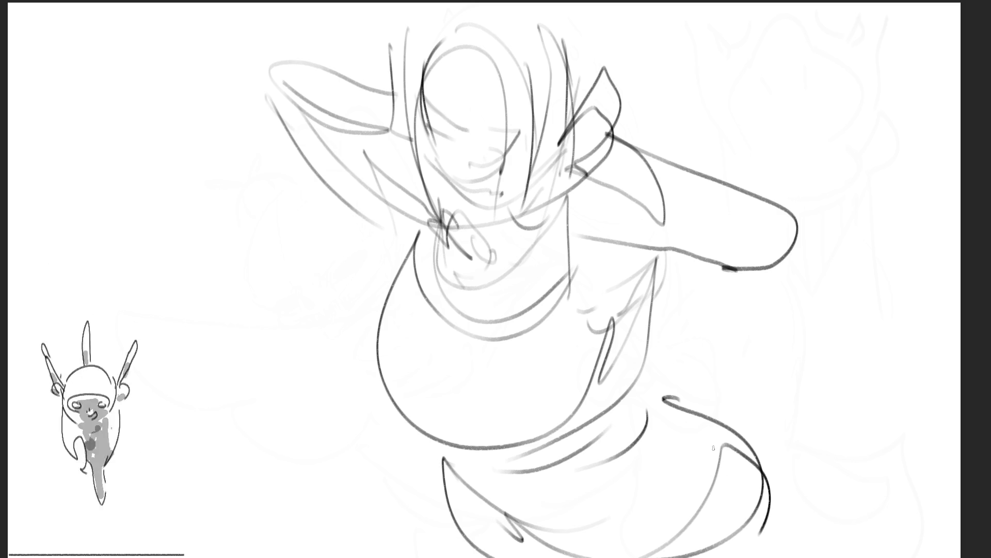
key("m")
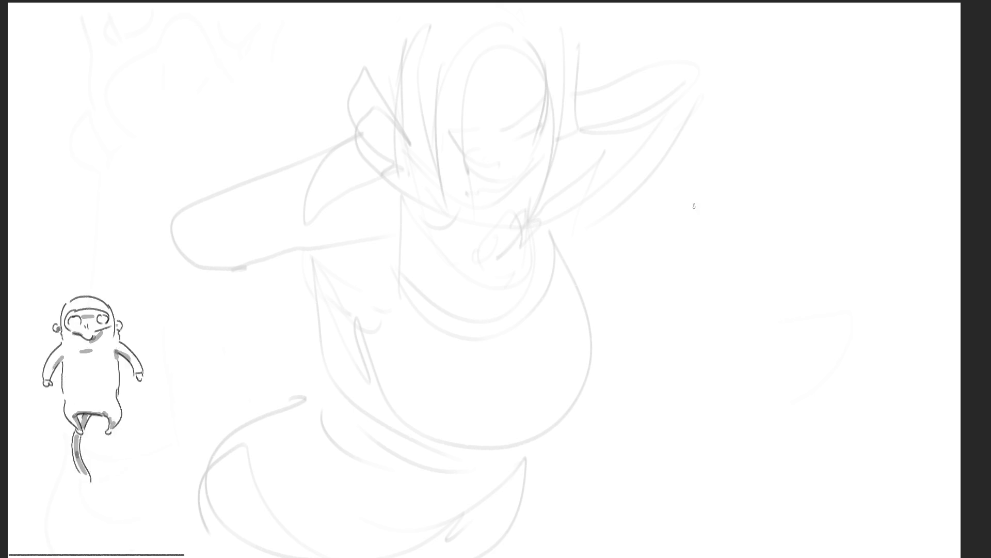
Sketch a foot study on the right with heel loop, ankle, leg line and toes
left_click_drag(698, 192, 688, 281)
mouse_move(687, 246)
left_mouse_down()
mouse_move(723, 176)
mouse_move(744, 283)
left_mouse_up()
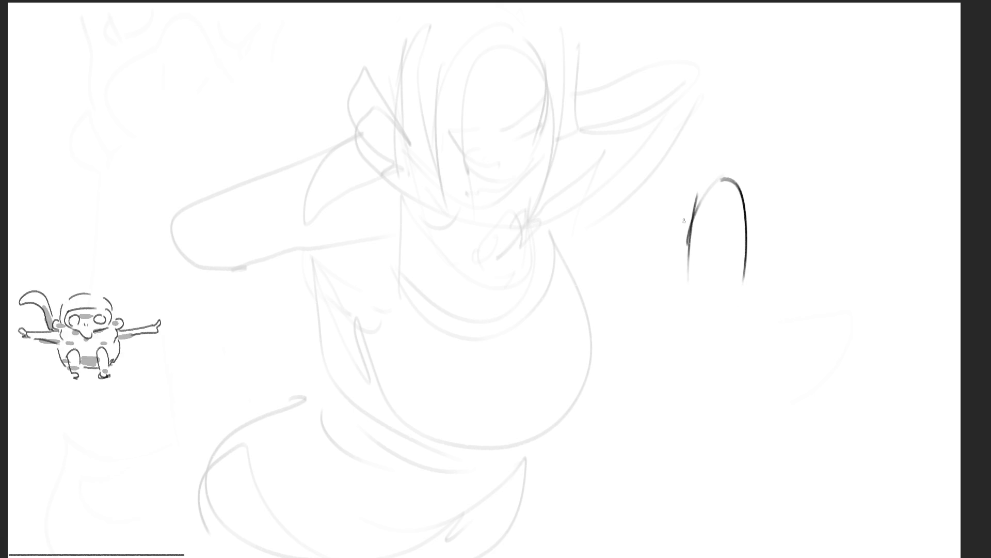
mouse_move(684, 220)
left_mouse_down()
mouse_move(674, 331)
mouse_move(744, 289)
left_mouse_up()
left_click_drag(700, 337, 741, 321)
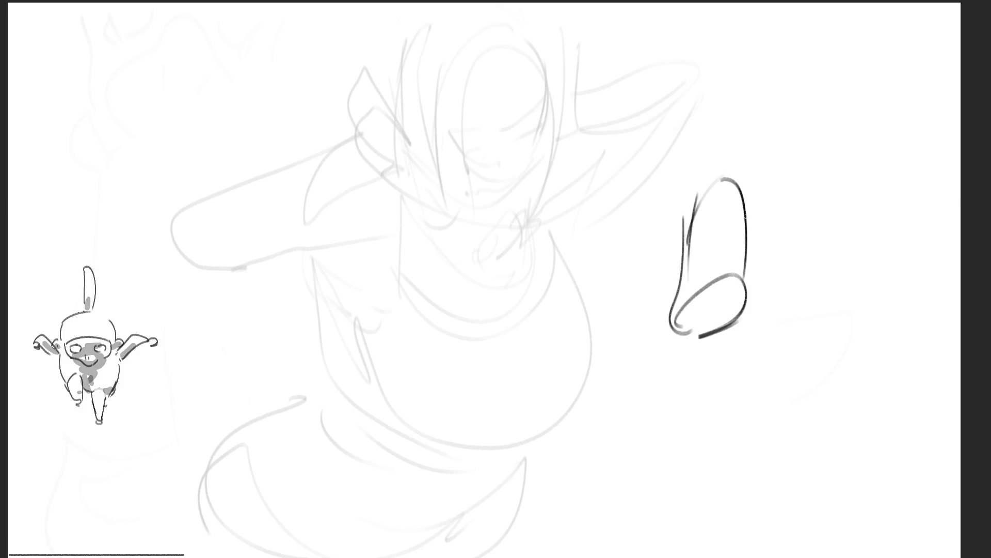
left_click_drag(716, 178, 750, 217)
mouse_move(725, 160)
left_mouse_down()
mouse_move(774, 186)
mouse_move(748, 220)
left_mouse_up()
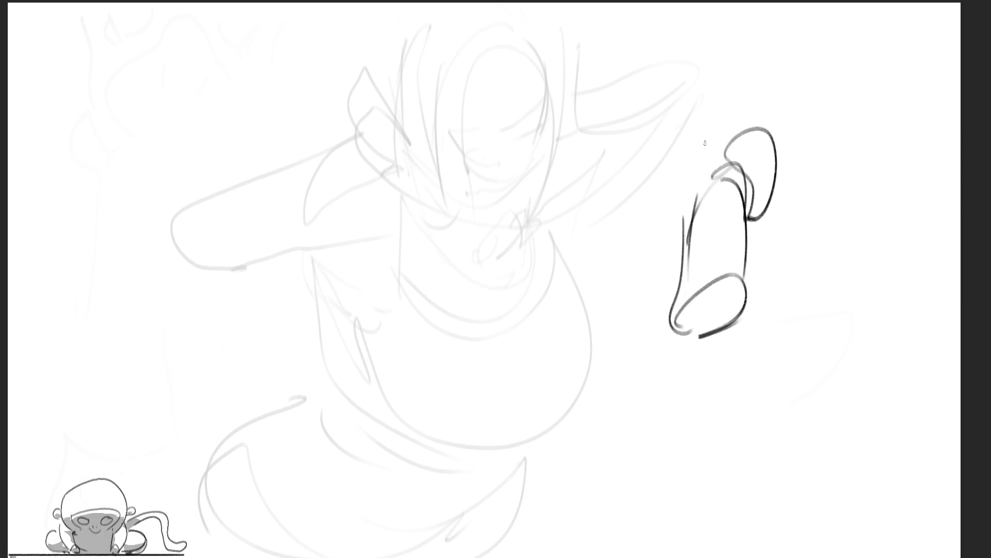
mouse_move(712, 75)
left_mouse_down()
mouse_move(719, 113)
mouse_move(684, 122)
left_mouse_up()
left_click_drag(671, 98, 702, 190)
left_click_drag(671, 92, 685, 195)
left_click_drag(716, 142, 694, 191)
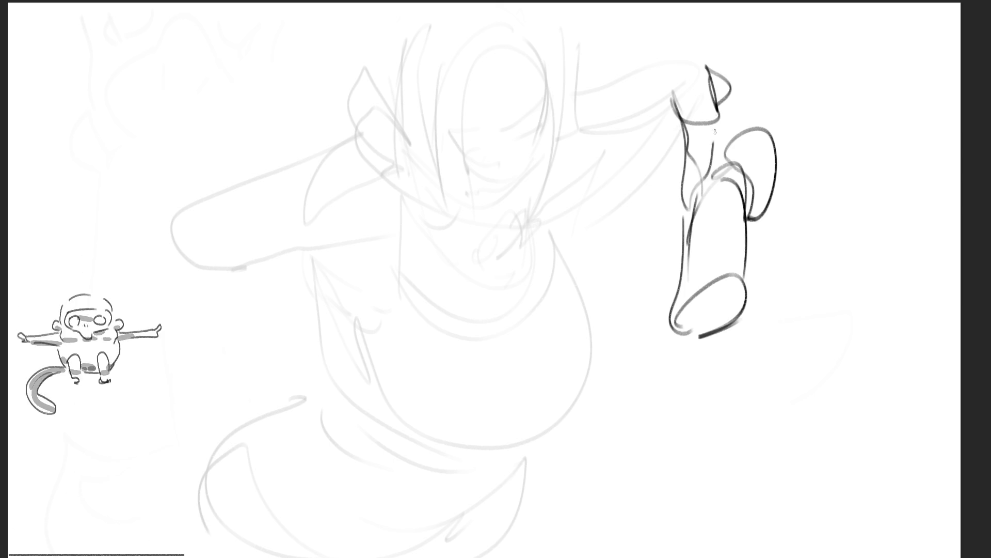
mouse_move(711, 89)
left_mouse_down()
mouse_move(736, 85)
mouse_move(751, 133)
mouse_move(687, 193)
mouse_move(677, 312)
mouse_move(626, 310)
mouse_move(645, 291)
mouse_move(691, 315)
mouse_move(740, 309)
left_mouse_up()
left_click_drag(763, 230, 740, 323)
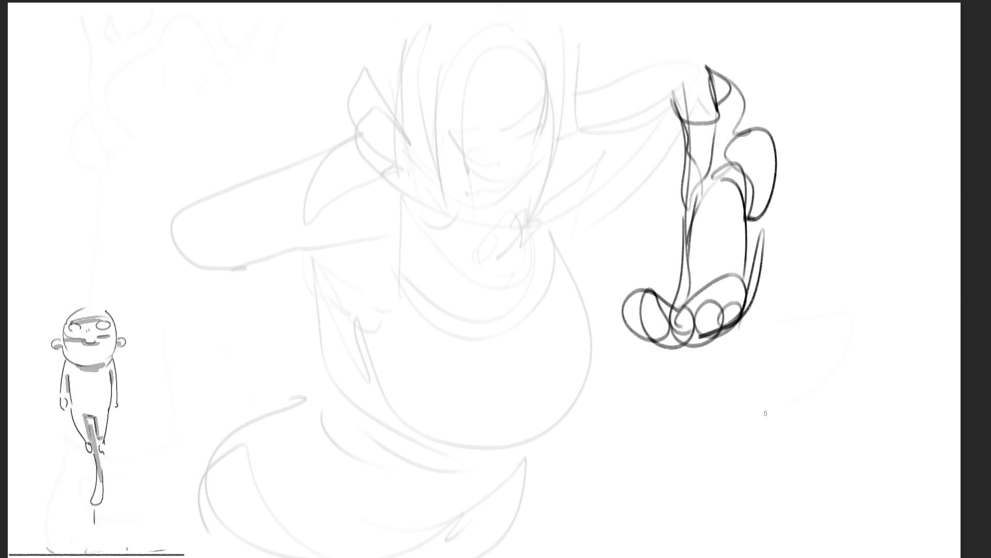
Sketch a head circle with a hair bun, plus jaw, neck, chest and torso lines
mouse_move(386, 178)
left_mouse_down()
mouse_move(408, 250)
mouse_move(486, 188)
mouse_move(421, 253)
left_mouse_up()
left_click_drag(493, 191, 483, 246)
mouse_move(440, 222)
left_mouse_down()
mouse_move(464, 258)
mouse_move(421, 271)
mouse_move(457, 256)
left_mouse_up()
mouse_move(452, 262)
left_mouse_down()
mouse_move(467, 325)
mouse_move(444, 327)
left_mouse_up()
mouse_move(436, 258)
left_mouse_down()
mouse_move(500, 225)
mouse_move(510, 362)
mouse_move(447, 328)
mouse_move(441, 384)
mouse_move(499, 356)
left_mouse_up()
left_click_drag(499, 354, 488, 395)
mouse_move(389, 173)
left_mouse_down()
mouse_move(403, 126)
mouse_move(393, 170)
mouse_move(413, 131)
mouse_move(425, 146)
mouse_move(435, 134)
mouse_move(489, 187)
left_mouse_up()
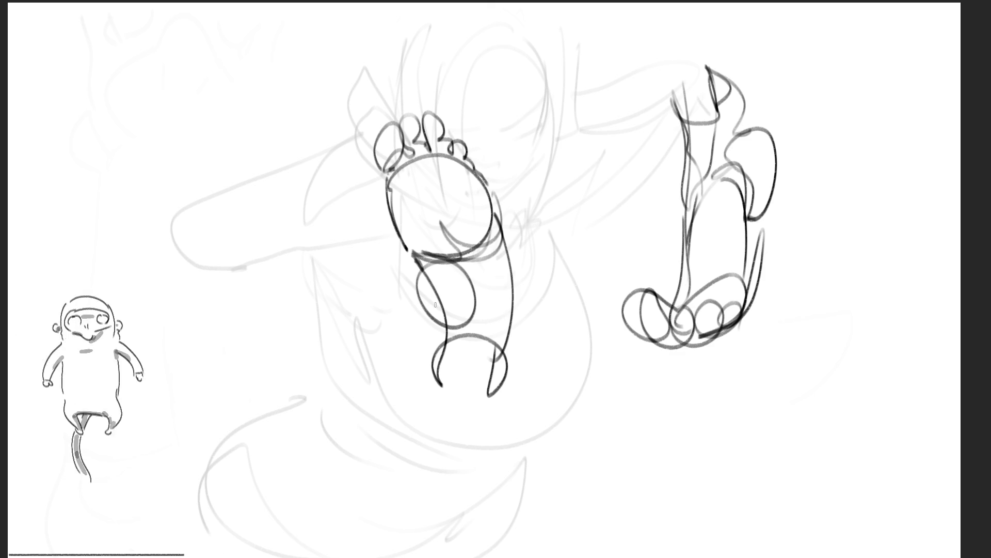
Extend the first foot's leg lines, then draw a middle sole-view foot with toes, arch and heel
mouse_move(421, 261)
left_mouse_down()
mouse_move(437, 362)
mouse_move(470, 408)
left_mouse_up()
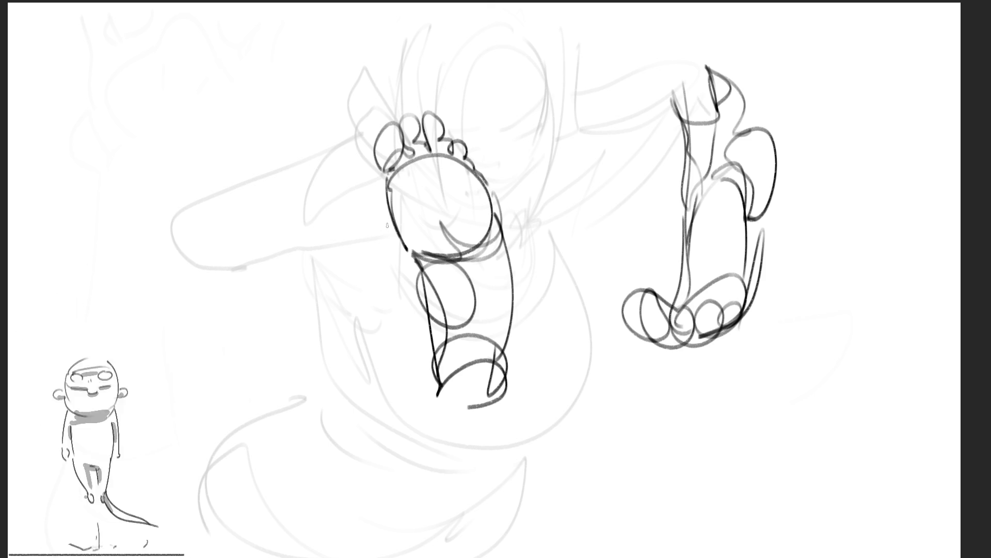
left_click_drag(387, 225, 425, 333)
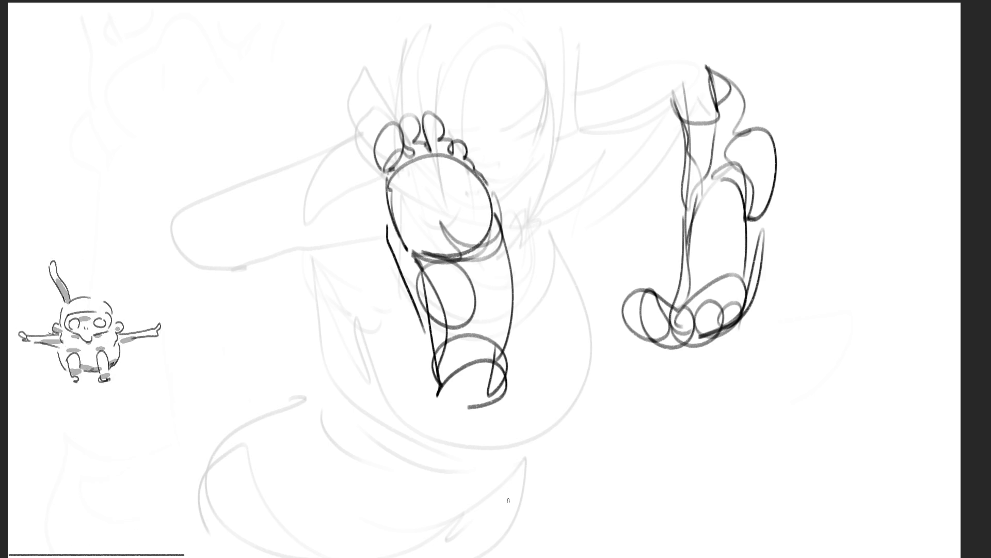
mouse_move(525, 166)
left_mouse_down()
mouse_move(517, 145)
mouse_move(604, 205)
left_mouse_up()
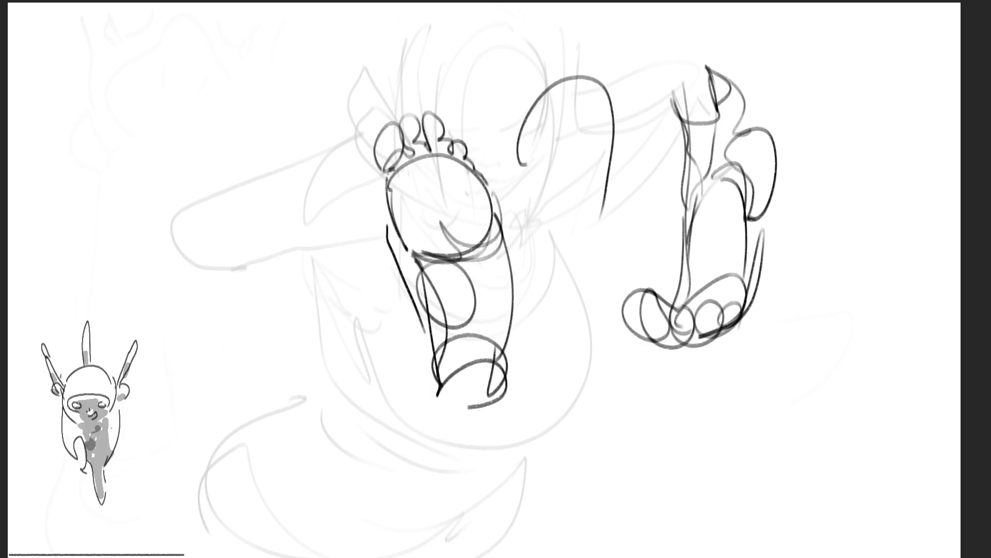
mouse_move(518, 147)
left_mouse_down()
mouse_move(523, 103)
mouse_move(539, 83)
mouse_move(560, 65)
mouse_move(593, 64)
mouse_move(624, 139)
mouse_move(596, 268)
left_mouse_up()
mouse_move(519, 165)
left_mouse_down()
mouse_move(552, 319)
mouse_move(597, 129)
mouse_move(589, 310)
mouse_move(563, 279)
mouse_move(601, 217)
left_mouse_up()
mouse_move(601, 217)
left_mouse_down()
mouse_move(615, 315)
mouse_move(562, 304)
mouse_move(614, 362)
mouse_move(584, 289)
left_mouse_up()
left_click_drag(599, 199, 621, 346)
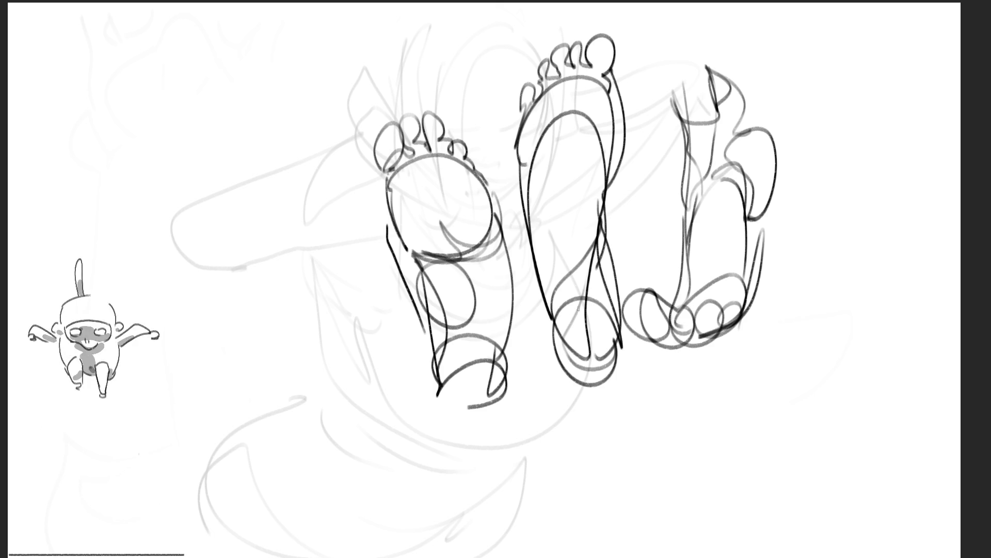
mouse_move(558, 302)
left_mouse_down()
mouse_move(540, 227)
mouse_move(578, 206)
mouse_move(597, 300)
mouse_move(548, 351)
mouse_move(622, 376)
mouse_move(609, 165)
left_mouse_up()
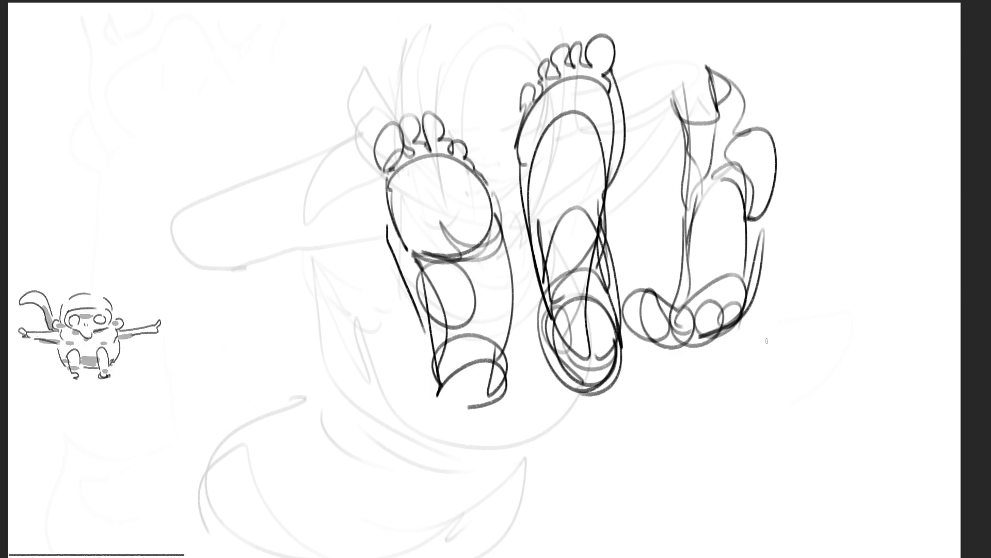
Draw a large face oval with construction lines and its right and lower contour
mouse_move(763, 322)
left_mouse_down()
mouse_move(757, 397)
mouse_move(874, 339)
mouse_move(898, 421)
mouse_move(754, 359)
mouse_move(778, 472)
left_mouse_up()
left_click_drag(779, 389, 832, 355)
mouse_move(772, 372)
left_mouse_down()
mouse_move(852, 351)
mouse_move(766, 280)
mouse_move(780, 454)
mouse_move(880, 372)
mouse_move(793, 491)
mouse_move(872, 490)
left_mouse_up()
mouse_move(865, 468)
left_mouse_down()
mouse_move(824, 410)
mouse_move(772, 455)
mouse_move(906, 436)
mouse_move(795, 498)
mouse_move(904, 458)
mouse_move(851, 523)
left_mouse_up()
mouse_move(763, 433)
left_mouse_down()
mouse_move(898, 380)
mouse_move(816, 498)
left_mouse_up()
mouse_move(772, 398)
left_mouse_down()
mouse_move(751, 438)
mouse_move(845, 499)
left_mouse_up()
Add the open mouth's upper edge, uvula, head bump, small ear and spiky hair
mouse_move(779, 367)
left_mouse_down()
mouse_move(825, 321)
mouse_move(852, 353)
mouse_move(827, 331)
mouse_move(793, 383)
mouse_move(805, 368)
left_mouse_up()
left_click_drag(819, 363, 842, 356)
left_click_drag(860, 311, 872, 342)
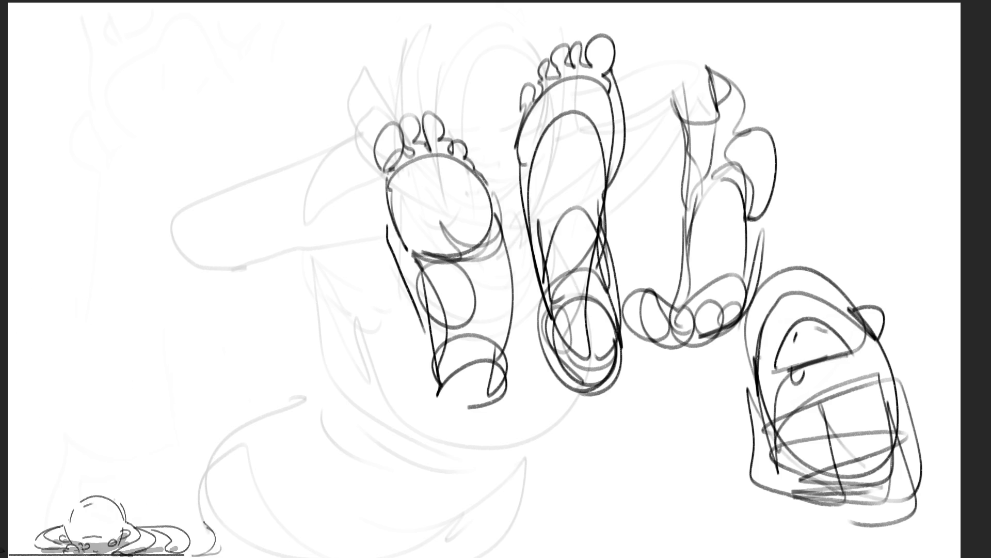
left_click_drag(757, 353, 763, 373)
left_click_drag(851, 307, 875, 303)
left_click_drag(753, 346, 725, 351)
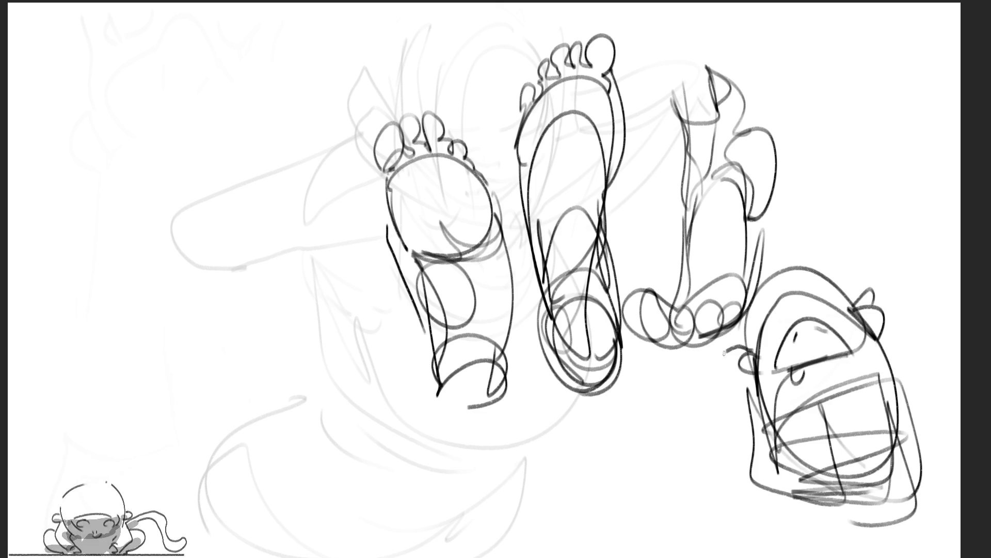
mouse_move(773, 273)
left_mouse_down()
mouse_move(824, 258)
mouse_move(776, 283)
left_mouse_up()
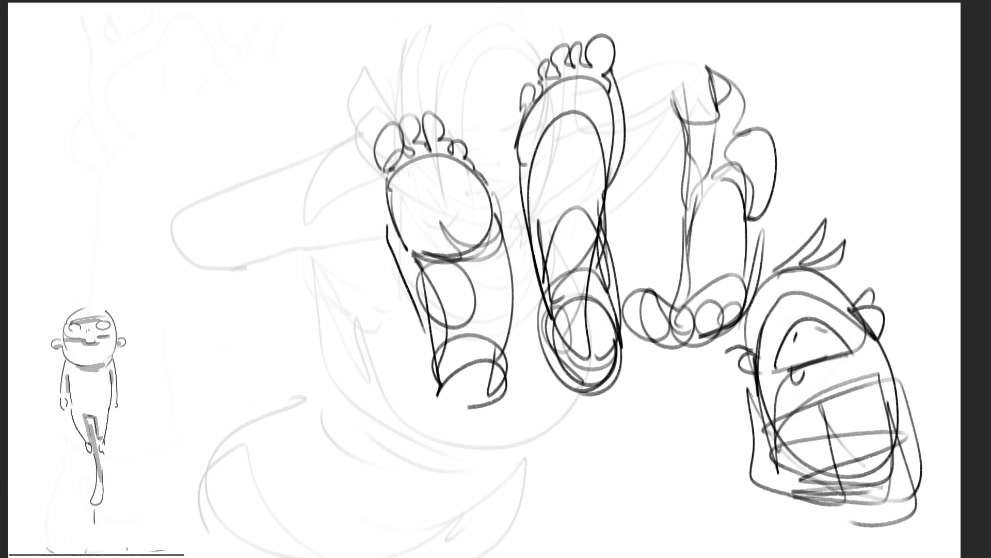
Outline the neck and jaw around the screaming mouth
mouse_move(746, 413)
left_mouse_down()
mouse_move(694, 486)
mouse_move(813, 556)
left_mouse_up()
left_click_drag(900, 415, 914, 517)
left_click_drag(914, 462, 919, 555)
mouse_move(893, 382)
left_mouse_down()
mouse_move(923, 415)
mouse_move(945, 546)
left_mouse_up()
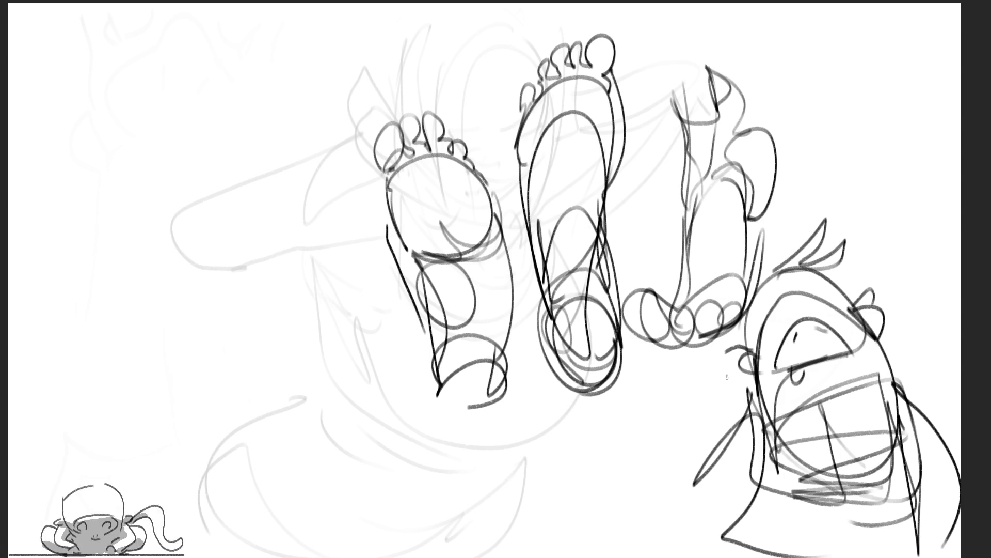
Fade the foot sketches and face to light grey with a large soft eraser
key("e")
mouse_move(645, 248)
left_mouse_down()
mouse_move(455, 217)
mouse_move(695, 67)
mouse_move(654, 167)
mouse_move(687, 222)
mouse_move(852, 387)
mouse_move(798, 289)
mouse_move(766, 359)
left_mouse_up()
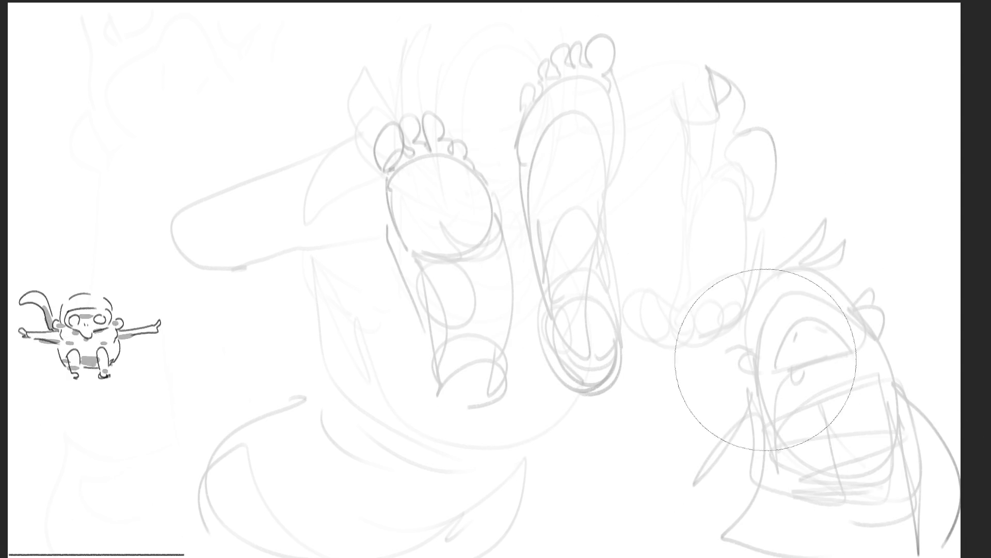
left_click_drag(517, 149, 573, 436)
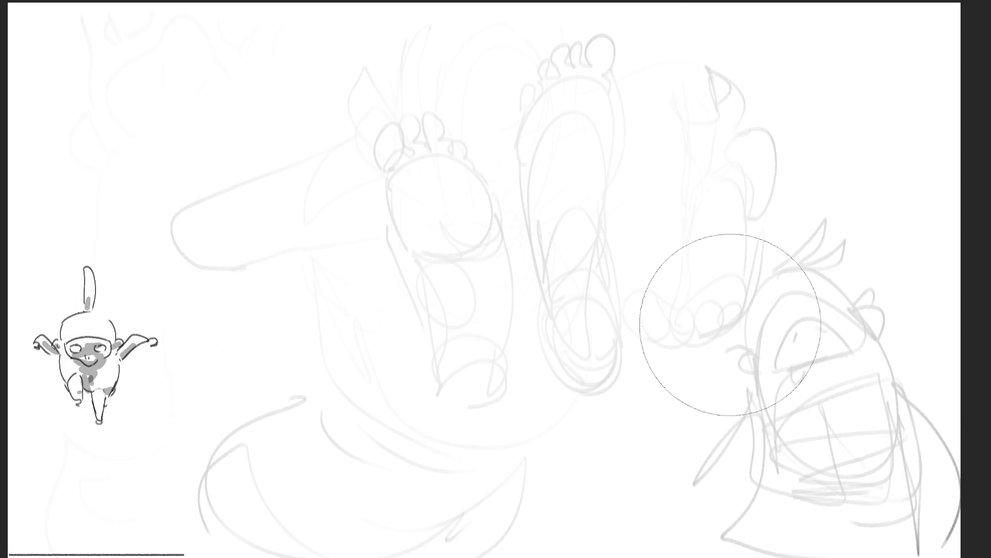
mouse_move(641, 155)
left_mouse_down()
mouse_move(597, 166)
mouse_move(594, 150)
left_mouse_up()
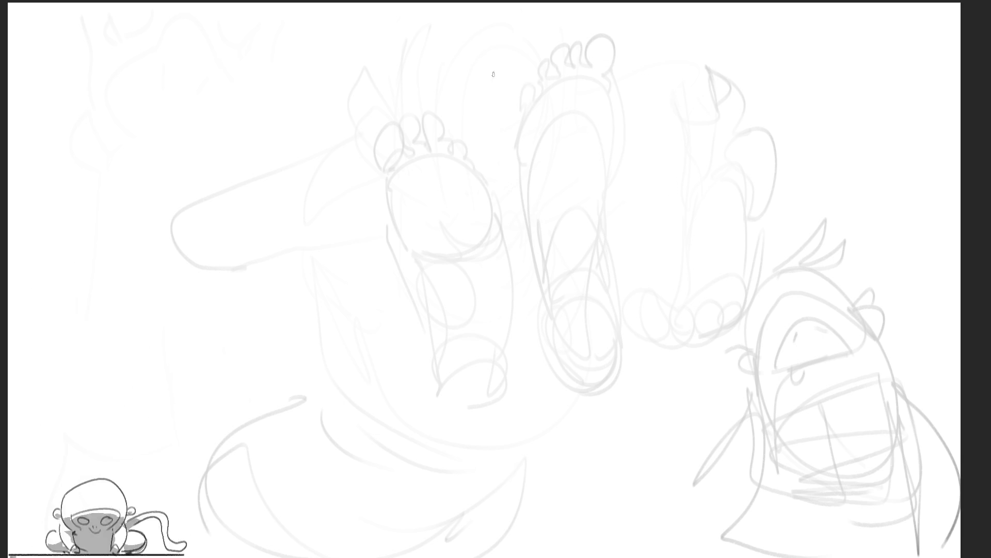
Draw a large rounded head with an eye, long pointed beak, brow line and hair tuft
left_click_drag(511, 113, 523, 195)
left_click_drag(508, 91, 637, 310)
left_click_drag(523, 257, 645, 304)
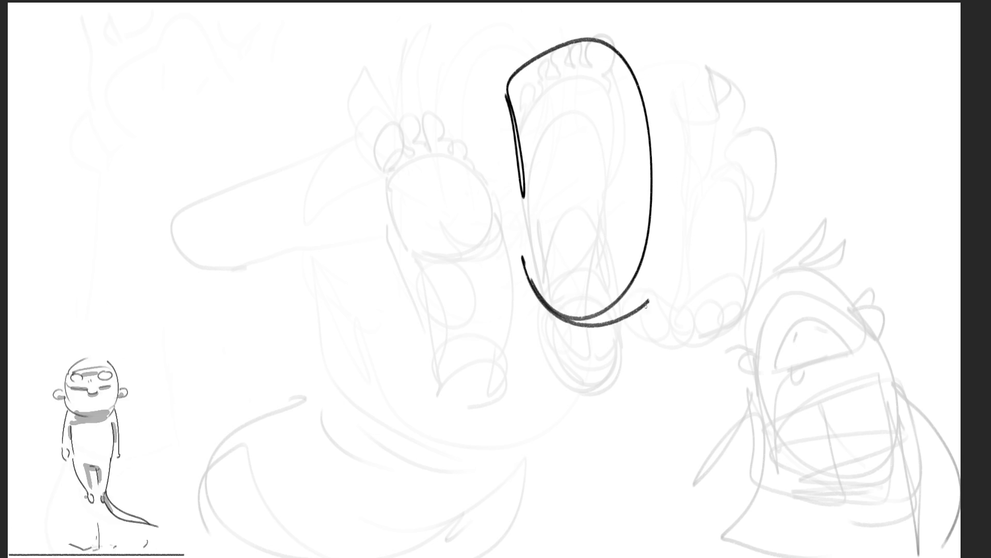
left_click_drag(655, 223, 636, 324)
mouse_move(547, 127)
left_mouse_down()
mouse_move(552, 135)
mouse_move(582, 118)
left_mouse_up()
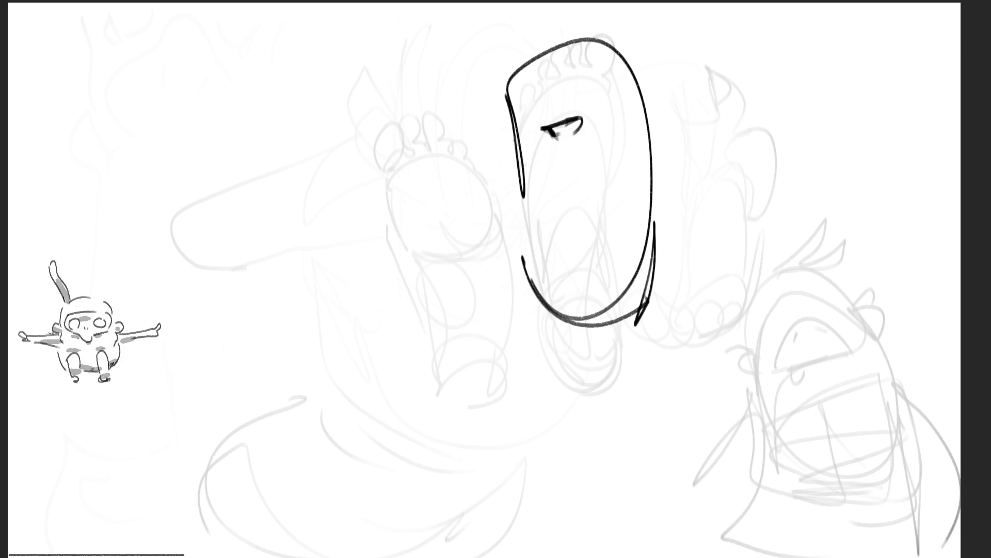
mouse_move(516, 138)
left_mouse_down()
mouse_move(462, 189)
mouse_move(505, 196)
left_mouse_up()
left_click_drag(432, 199, 513, 223)
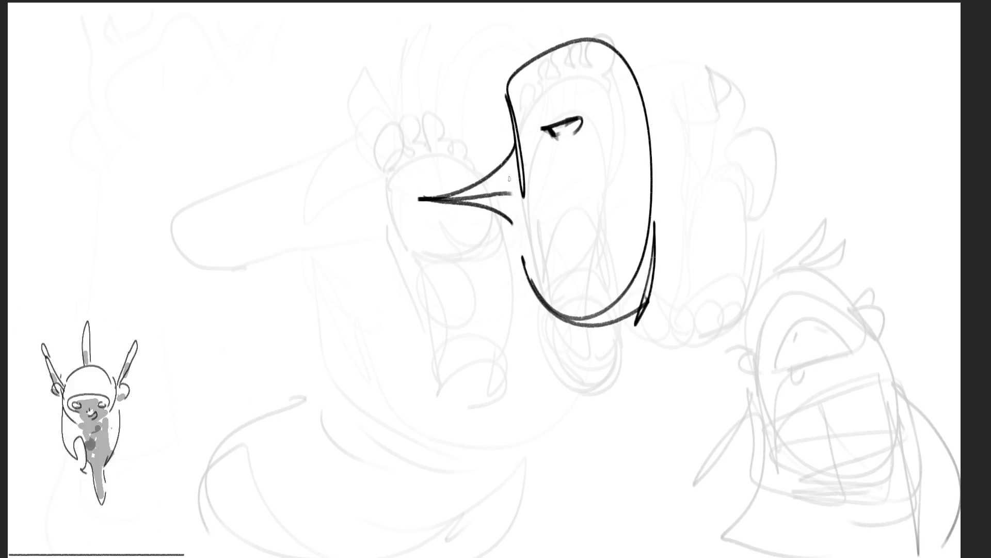
mouse_move(521, 99)
left_mouse_down()
mouse_move(540, 125)
mouse_move(543, 81)
mouse_move(627, 5)
mouse_move(659, 4)
mouse_move(651, 41)
mouse_move(674, 44)
left_mouse_up()
left_click_drag(631, 49, 692, 190)
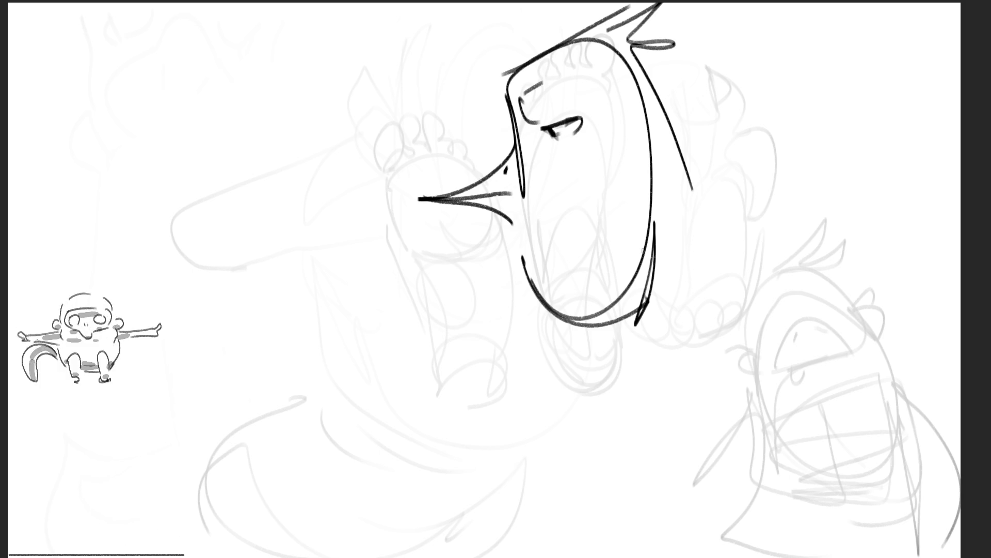
Add a large oval eye and an open lower lip with a chin curve under the beak
mouse_move(546, 145)
left_mouse_down()
mouse_move(534, 194)
mouse_move(577, 192)
left_mouse_up()
left_click_drag(548, 203, 574, 201)
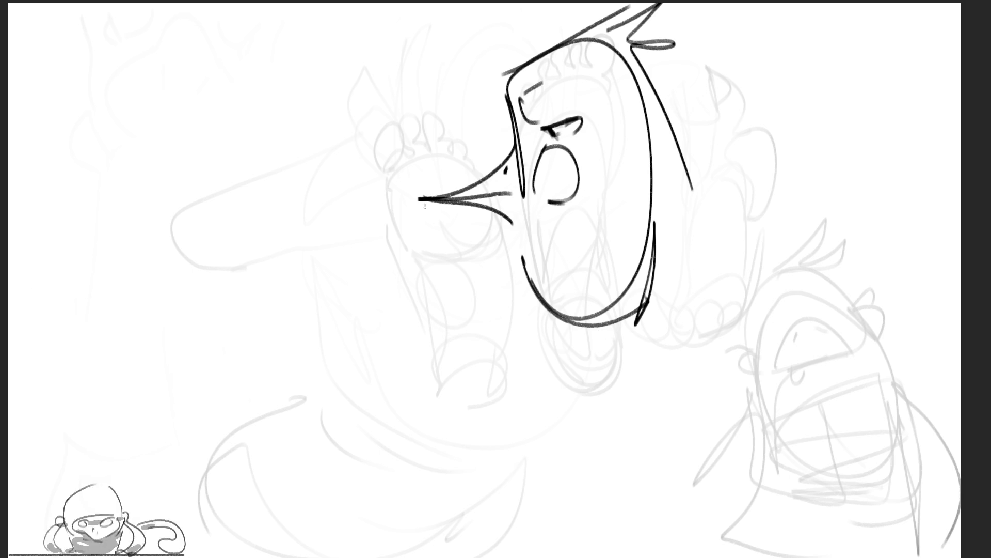
mouse_move(421, 200)
left_mouse_down()
mouse_move(433, 282)
mouse_move(447, 207)
mouse_move(478, 266)
mouse_move(446, 305)
mouse_move(501, 348)
left_mouse_up()
left_click_drag(478, 273, 507, 269)
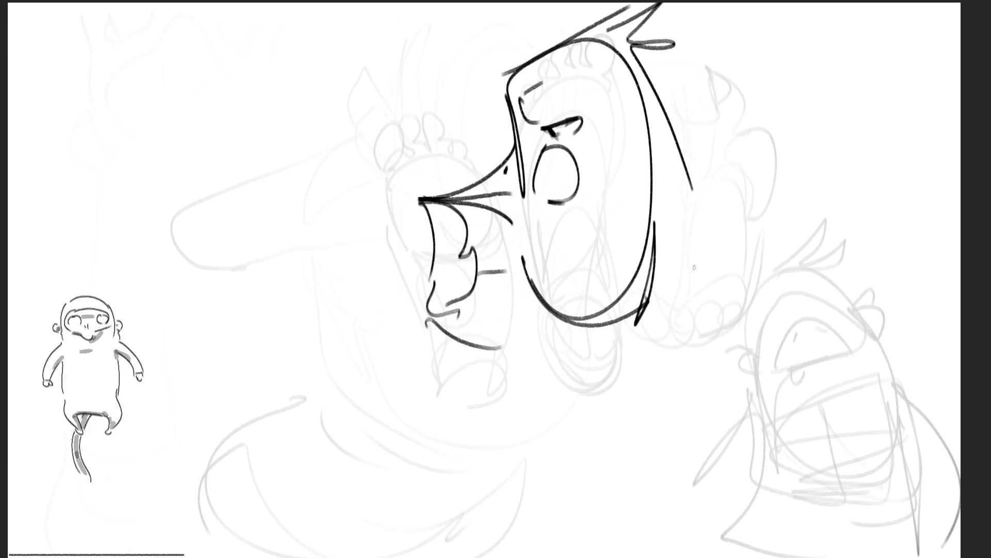
Draw an arm and spiky-fingered hand to the right, plus the body's underside and long leg
mouse_move(690, 199)
left_mouse_down()
mouse_move(700, 303)
mouse_move(825, 217)
mouse_move(803, 325)
left_mouse_up()
left_click_drag(721, 312, 828, 323)
mouse_move(741, 310)
left_mouse_down()
mouse_move(782, 290)
mouse_move(795, 319)
left_mouse_up()
mouse_move(520, 289)
left_mouse_down()
mouse_move(523, 302)
mouse_move(774, 342)
mouse_move(780, 390)
left_mouse_up()
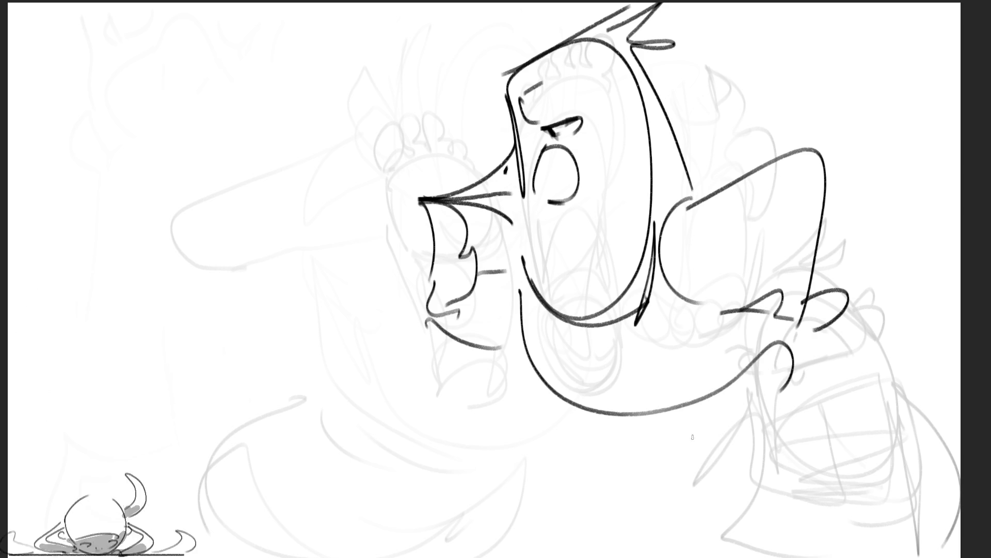
mouse_move(849, 312)
left_mouse_down()
mouse_move(877, 330)
mouse_move(810, 381)
left_mouse_up()
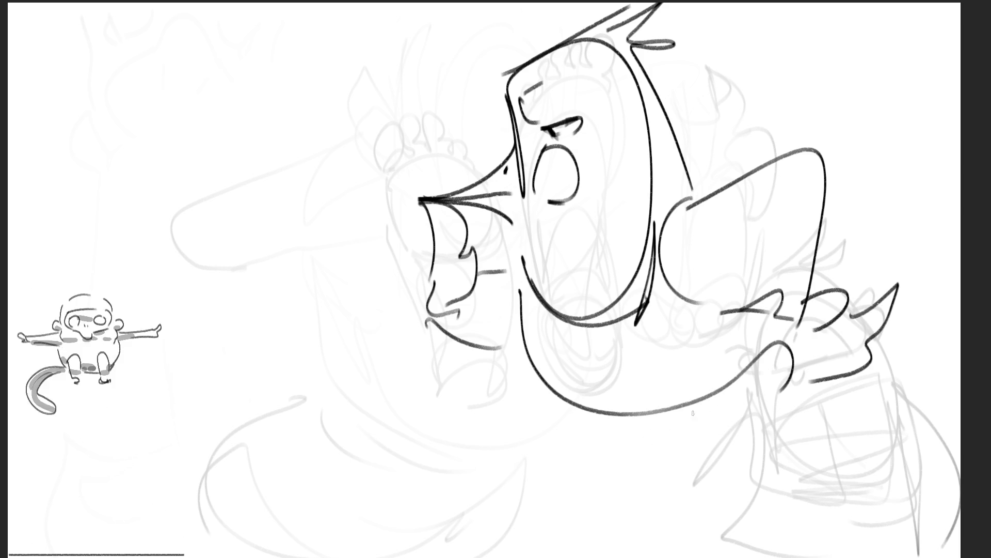
mouse_move(685, 412)
left_mouse_down()
mouse_move(764, 400)
mouse_move(728, 552)
mouse_move(689, 548)
mouse_move(732, 555)
left_mouse_up()
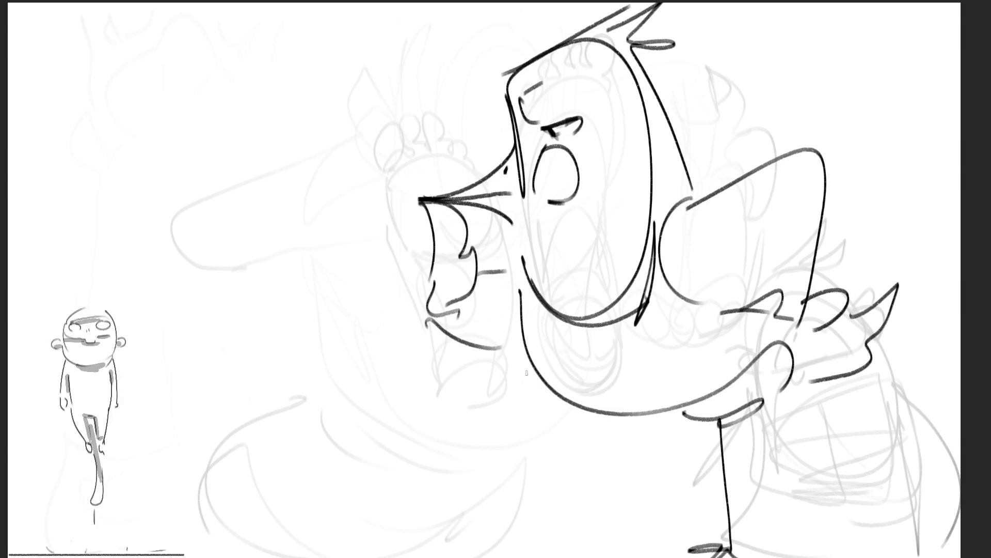
Draw an arm reaching down-left and a boxy shape below the creature's body
mouse_move(531, 375)
left_mouse_down()
mouse_move(475, 373)
mouse_move(466, 457)
mouse_move(432, 470)
mouse_move(472, 483)
mouse_move(442, 458)
mouse_move(415, 490)
mouse_move(499, 471)
mouse_move(508, 556)
left_mouse_up()
left_click_drag(403, 480, 415, 556)
mouse_move(504, 556)
left_mouse_down()
mouse_move(521, 538)
mouse_move(728, 537)
left_mouse_up()
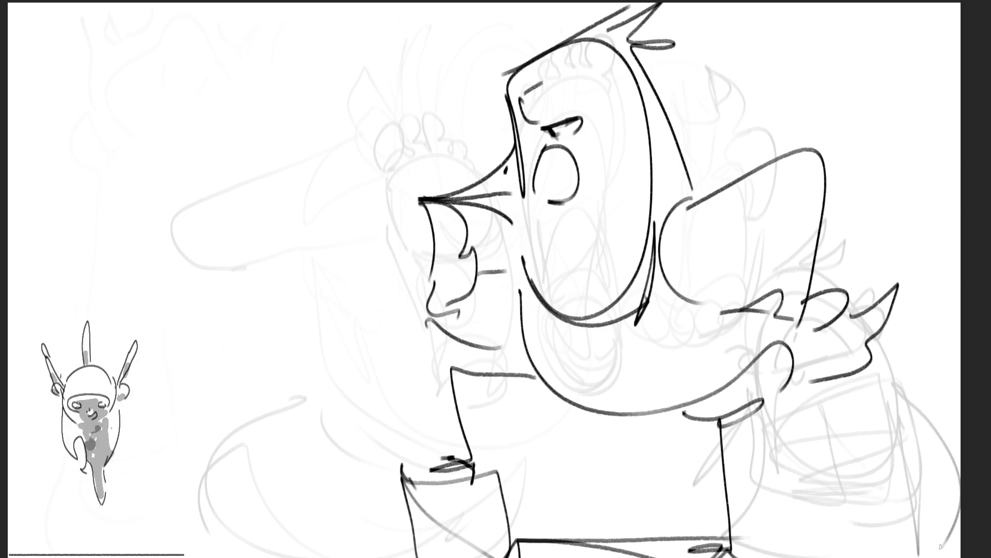
Outline a tilted foot left of the beak with inner details and a sole crease
left_click_drag(295, 100, 309, 154)
left_click_drag(327, 53, 293, 103)
left_click_drag(375, 78, 366, 206)
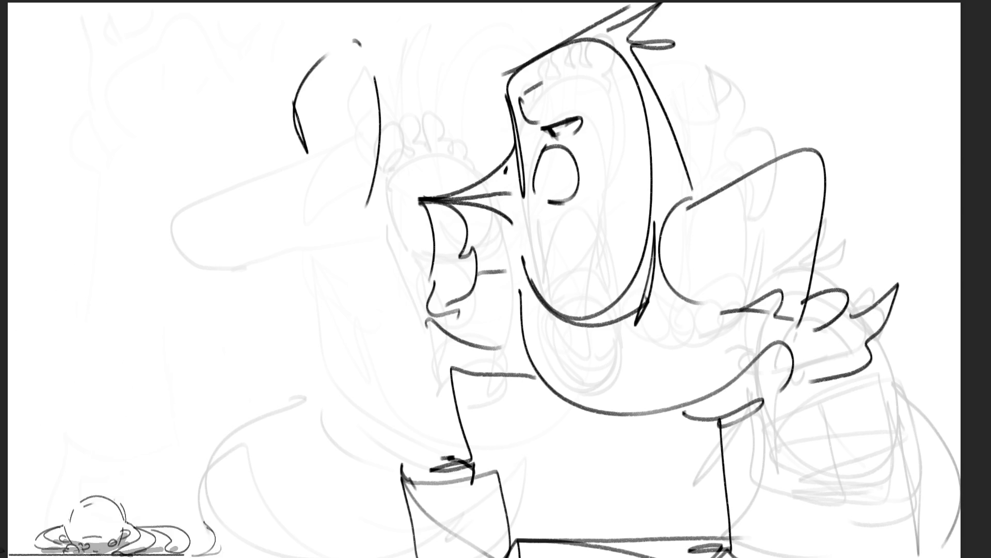
left_click_drag(296, 106, 304, 132)
mouse_move(310, 155)
left_mouse_down()
mouse_move(343, 238)
mouse_move(382, 207)
left_mouse_up()
left_click_drag(382, 210, 364, 243)
left_click_drag(316, 98, 318, 88)
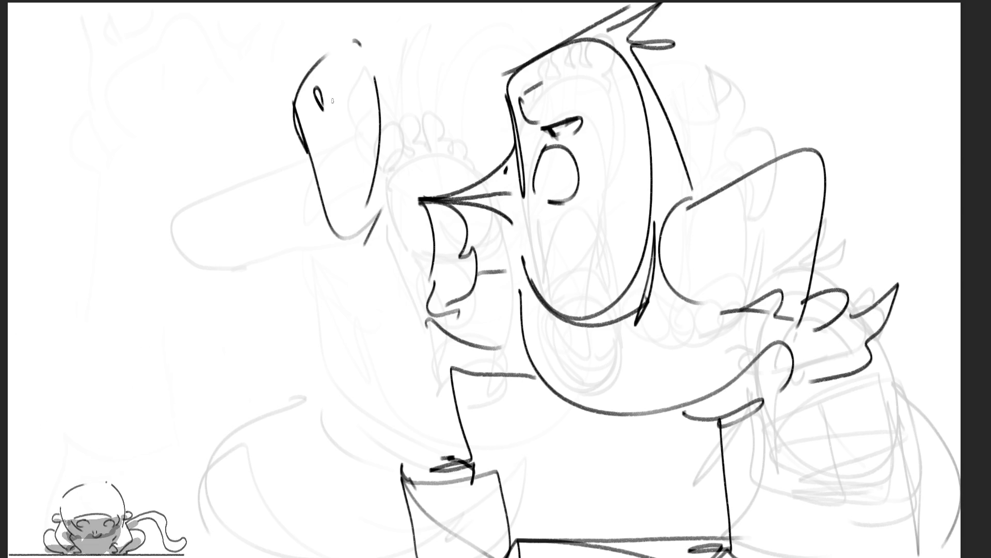
mouse_move(361, 65)
left_mouse_down()
mouse_move(362, 88)
mouse_move(360, 75)
left_mouse_up()
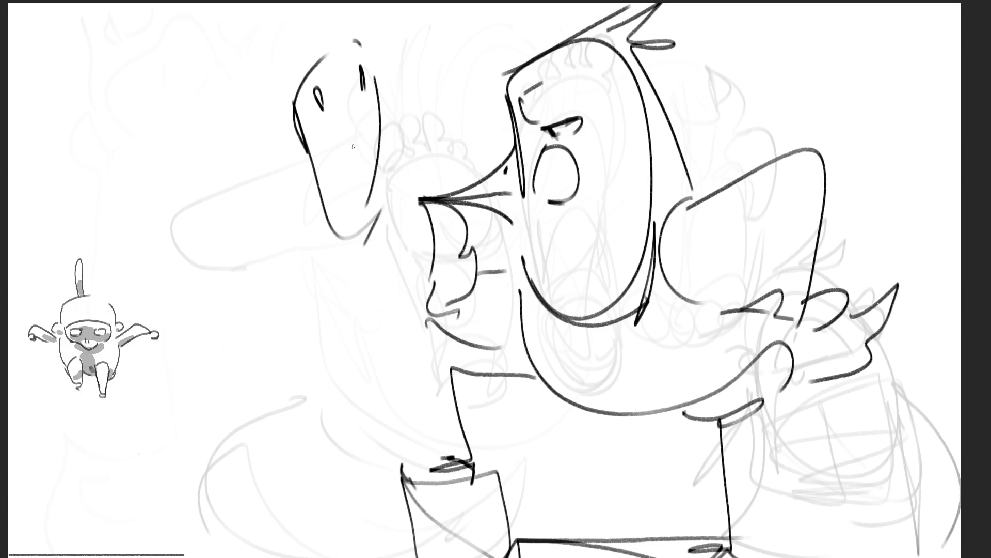
mouse_move(342, 63)
left_mouse_down()
mouse_move(370, 193)
mouse_move(361, 238)
left_mouse_up()
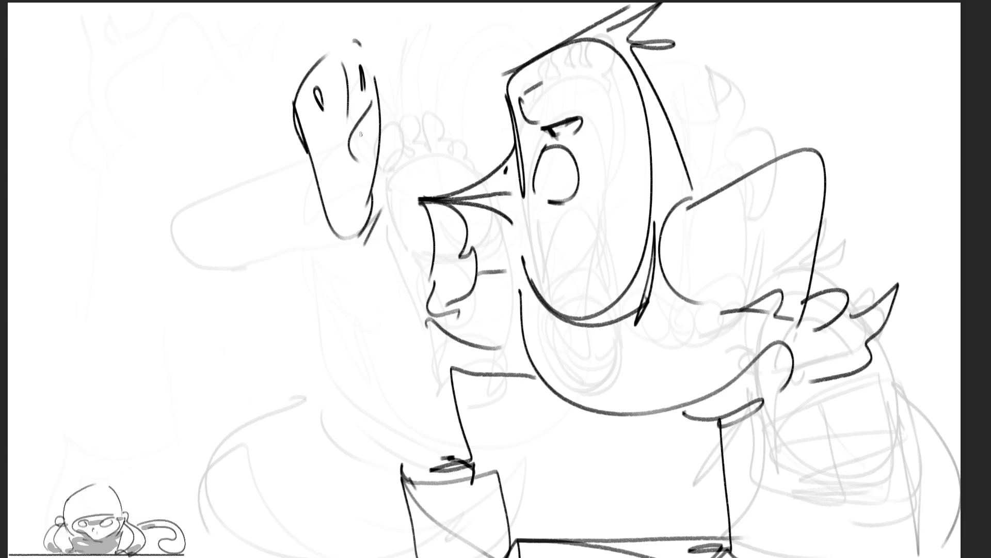
Add toes along the foot's top, strengthen its left contour, and undo a stray curve
mouse_move(342, 33)
left_mouse_down()
mouse_move(304, 80)
mouse_move(355, 31)
mouse_move(360, 43)
left_mouse_up()
mouse_move(336, 6)
left_mouse_down()
mouse_move(326, 30)
mouse_move(337, 22)
left_mouse_up()
left_click_drag(335, 28, 331, 45)
left_click_drag(319, 33, 314, 42)
left_click_drag(315, 38, 306, 57)
left_click_drag(301, 38, 293, 67)
left_click_drag(296, 74, 293, 80)
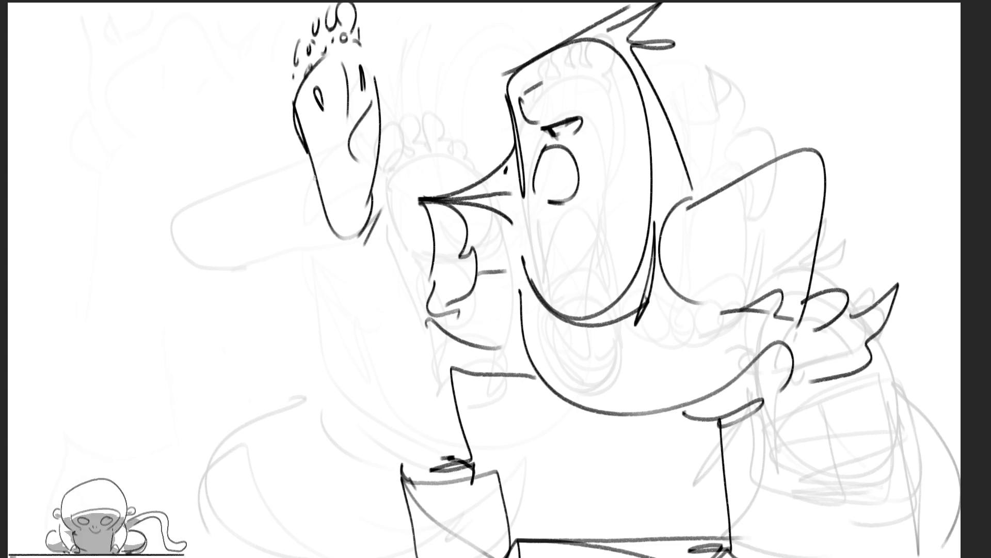
left_click_drag(332, 227, 317, 181)
left_click_drag(272, 122, 309, 209)
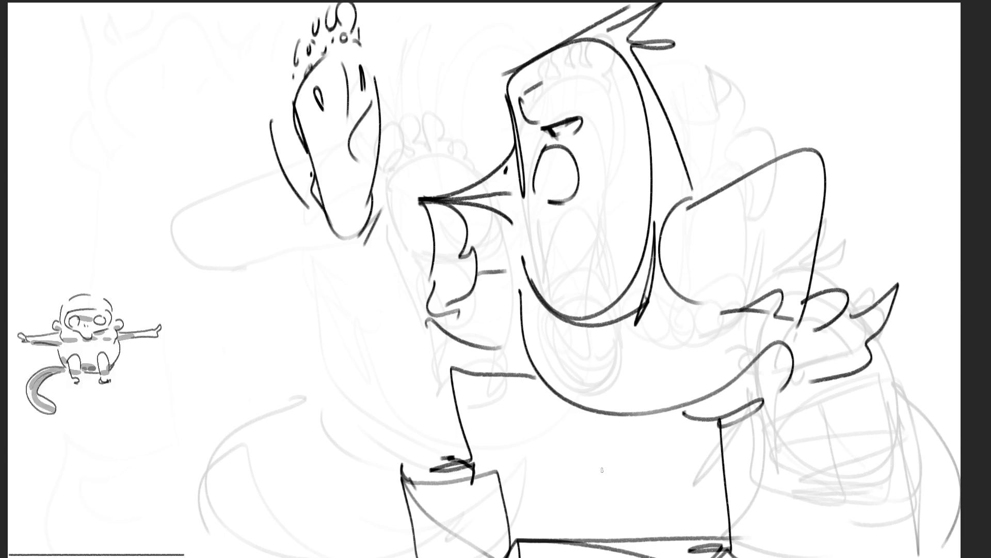
key("ctrl+z")
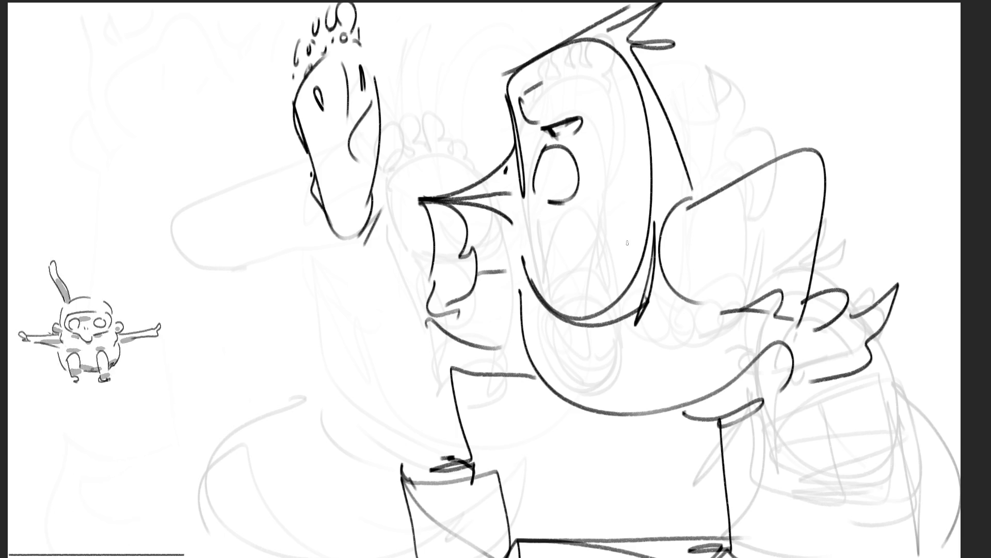
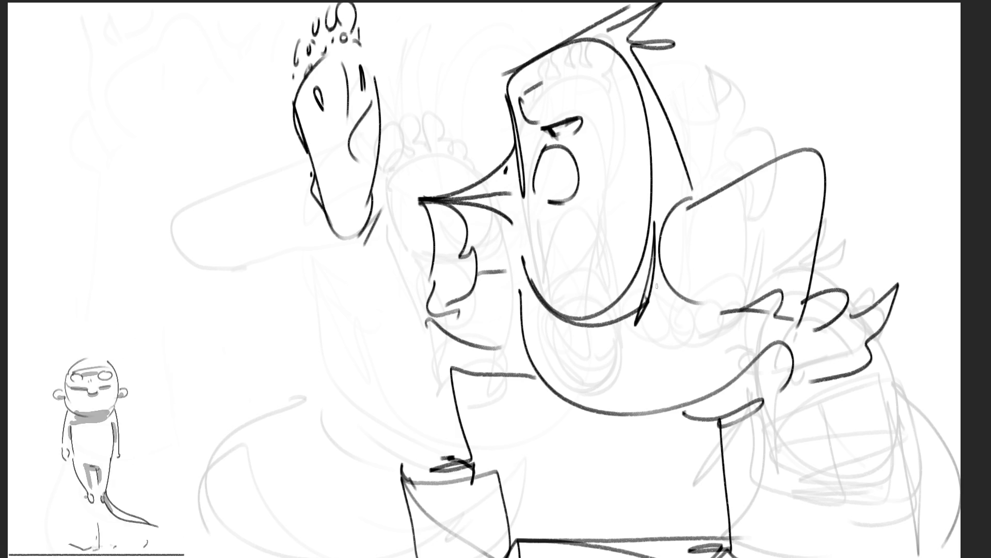
Rub the old inked creature drawing down to faint grey
mouse_move(657, 285)
left_mouse_down()
mouse_move(465, 144)
mouse_move(392, 155)
mouse_move(775, 232)
mouse_move(677, 396)
mouse_move(335, 491)
mouse_move(548, 490)
mouse_move(656, 398)
mouse_move(710, 169)
mouse_move(188, 77)
left_mouse_up()
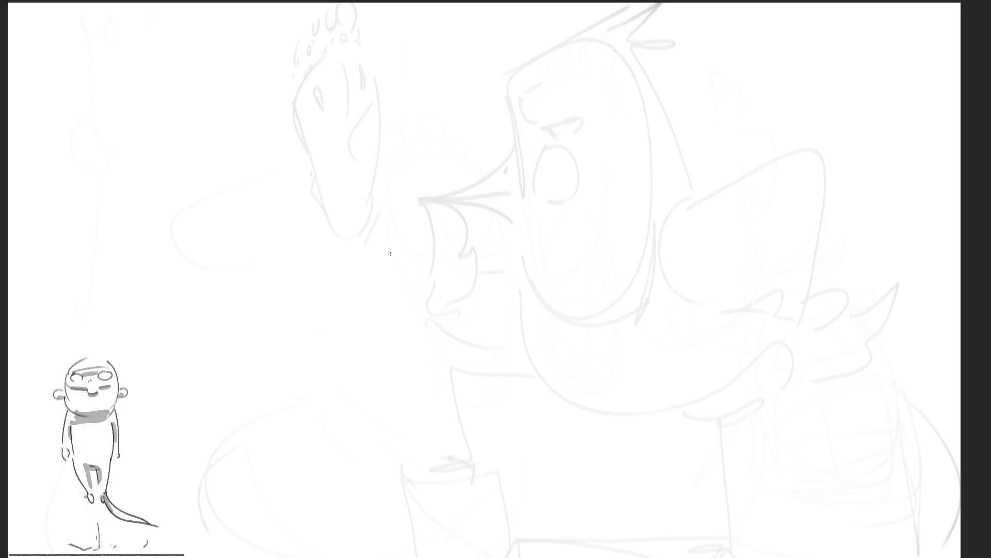
Draw the sole outline with its rounded heel over the faded drawing
mouse_move(346, 239)
left_mouse_down()
mouse_move(349, 340)
mouse_move(385, 198)
mouse_move(433, 316)
left_mouse_up()
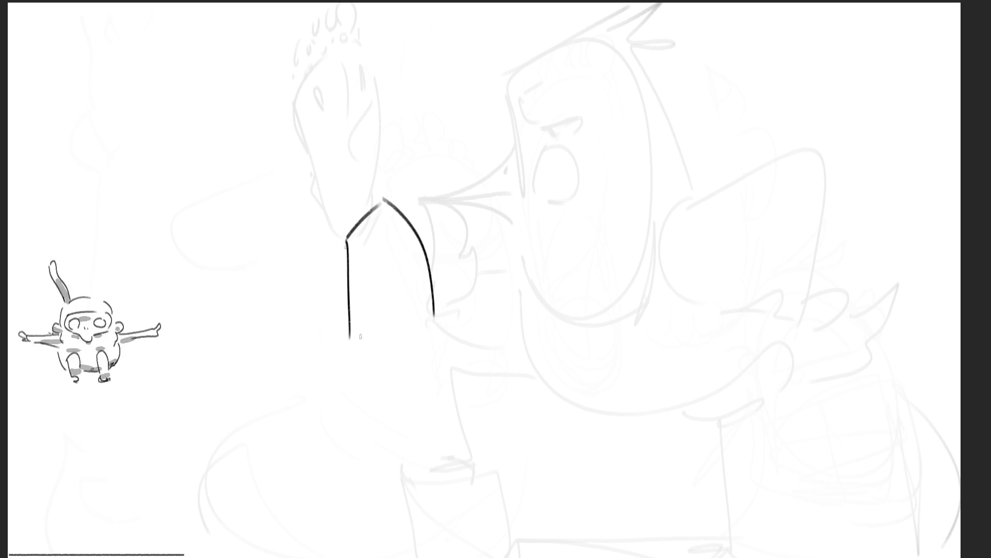
mouse_move(350, 336)
left_mouse_down()
mouse_move(360, 360)
mouse_move(440, 319)
left_mouse_up()
mouse_move(439, 320)
left_mouse_down()
mouse_move(407, 363)
mouse_move(364, 376)
mouse_move(434, 376)
mouse_move(364, 408)
left_mouse_up()
left_click_drag(439, 377, 430, 439)
mouse_move(367, 433)
left_mouse_down()
mouse_move(413, 452)
mouse_move(440, 413)
left_mouse_up()
left_click_drag(440, 376, 442, 421)
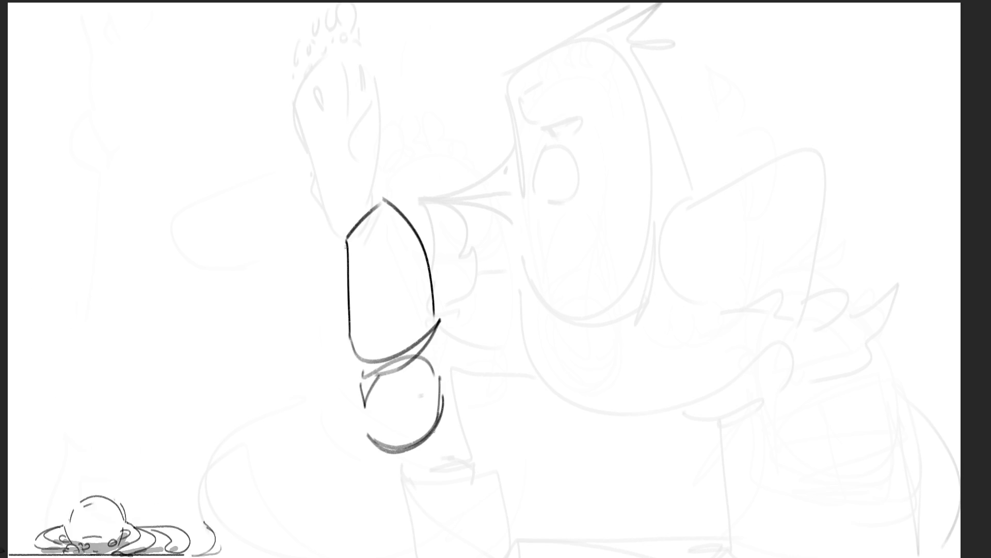
Sketch the big toe and the smaller wavy toes above the sole
mouse_move(383, 196)
left_mouse_down()
mouse_move(390, 187)
mouse_move(434, 251)
left_mouse_up()
mouse_move(398, 171)
left_mouse_down()
mouse_move(426, 198)
mouse_move(393, 152)
mouse_move(415, 150)
mouse_move(411, 166)
mouse_move(380, 137)
mouse_move(391, 164)
mouse_move(383, 196)
left_mouse_up()
mouse_move(368, 145)
left_mouse_down()
mouse_move(369, 198)
mouse_move(355, 196)
mouse_move(357, 213)
left_mouse_up()
left_click_drag(350, 200, 347, 234)
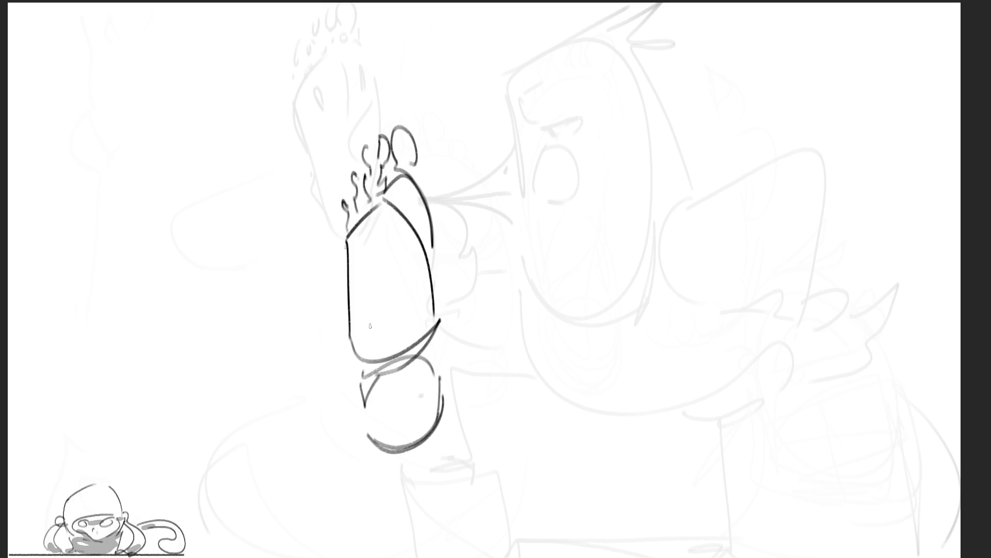
Mark the heel circle with an X, then add the ball-of-foot oval and heel contours
mouse_move(395, 381)
left_mouse_down()
mouse_move(377, 433)
mouse_move(371, 413)
mouse_move(408, 413)
mouse_move(408, 395)
left_mouse_up()
mouse_move(355, 366)
left_mouse_down()
mouse_move(428, 338)
mouse_move(426, 372)
left_mouse_up()
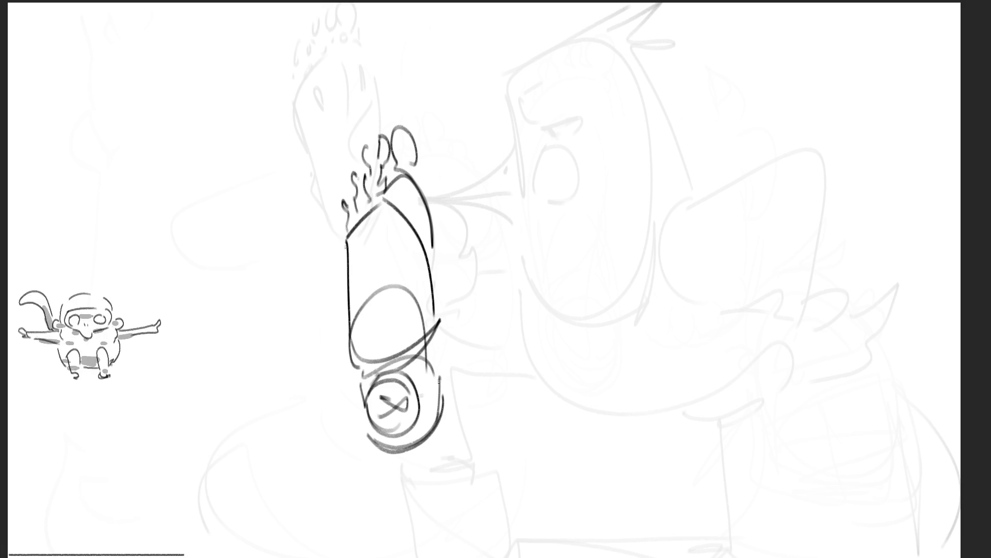
mouse_move(360, 371)
left_mouse_down()
mouse_move(360, 417)
mouse_move(347, 401)
left_mouse_up()
left_click_drag(433, 368, 426, 399)
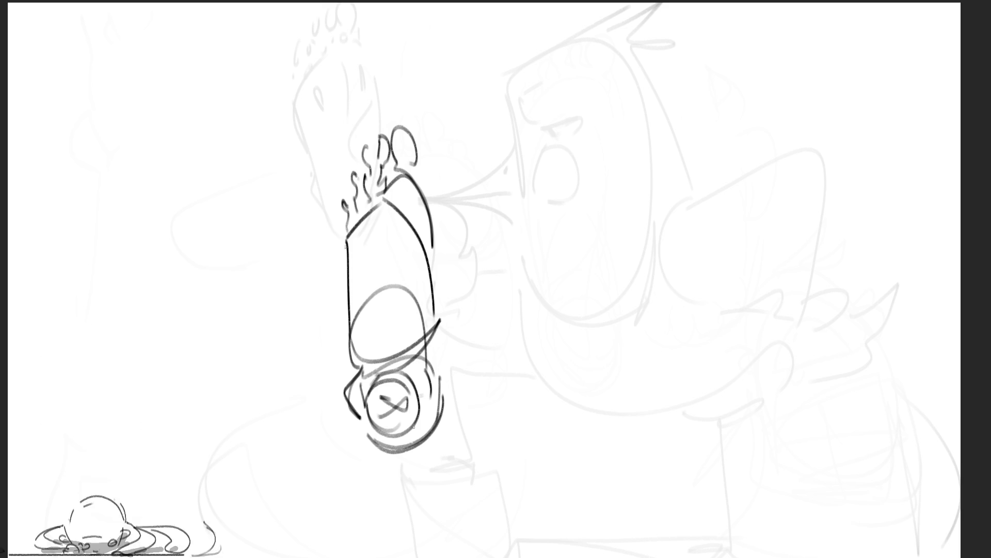
Draw the leg, ankle bump, top of the foot and curved heel-sole line in profile
mouse_move(678, 132)
left_mouse_down()
mouse_move(679, 67)
mouse_move(715, 37)
left_mouse_up()
left_click_drag(743, 22, 759, 124)
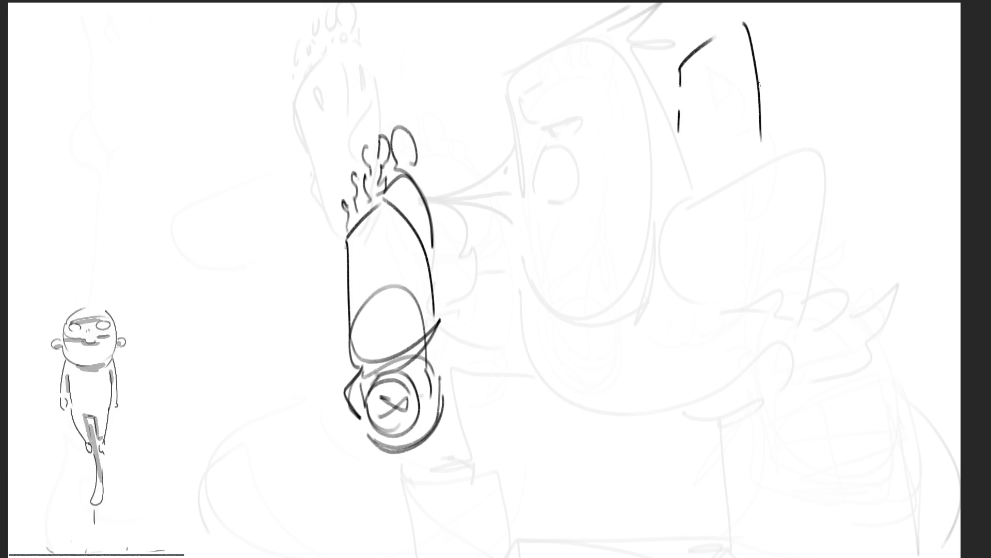
mouse_move(759, 85)
left_mouse_down()
mouse_move(743, 155)
mouse_move(763, 175)
left_mouse_up()
left_click_drag(680, 104, 677, 137)
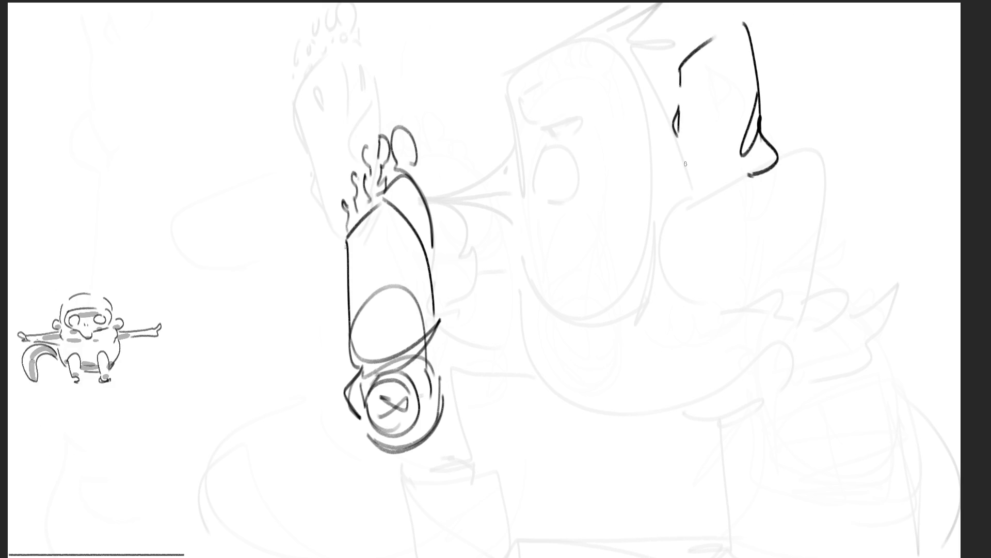
left_click_drag(688, 88, 625, 211)
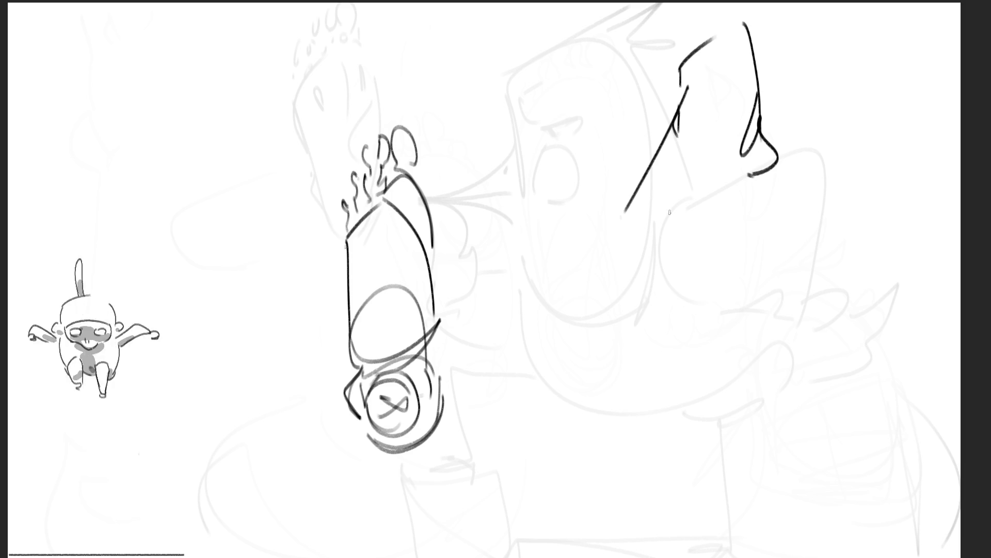
left_click_drag(749, 95, 755, 176)
left_click_drag(716, 230, 712, 245)
mouse_move(767, 167)
left_mouse_down()
mouse_move(792, 207)
mouse_move(758, 239)
mouse_move(734, 261)
mouse_move(609, 304)
left_mouse_up()
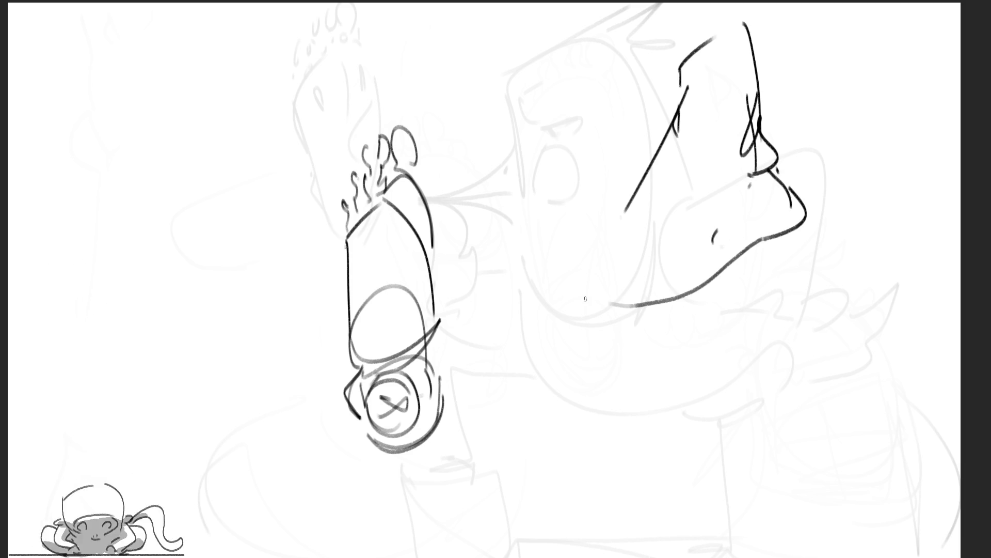
Sketch the toes at the front of the side-view foot with shading strokes
left_click_drag(562, 256, 560, 283)
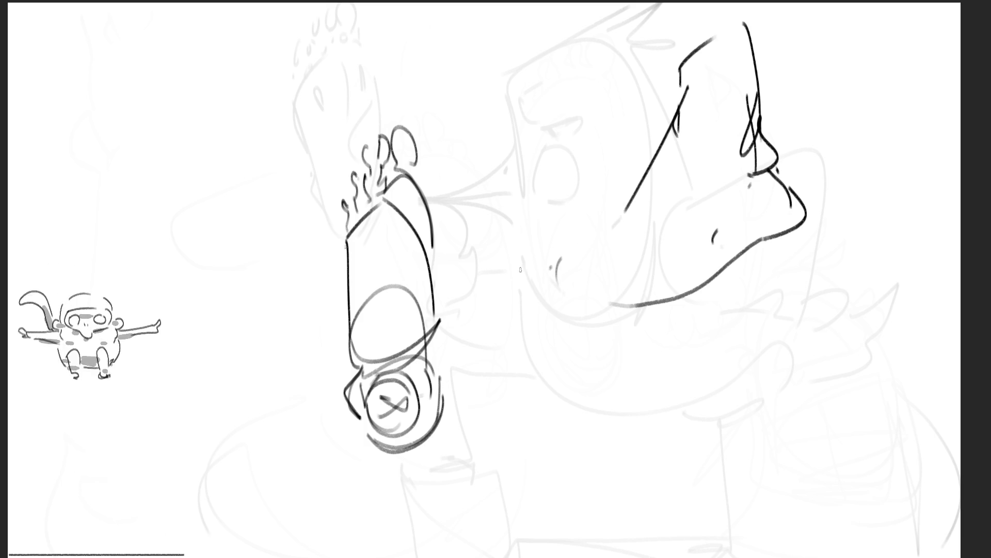
mouse_move(507, 264)
left_mouse_down()
mouse_move(491, 284)
mouse_move(593, 309)
mouse_move(583, 295)
left_mouse_up()
mouse_move(565, 279)
left_mouse_down()
mouse_move(547, 287)
mouse_move(522, 259)
mouse_move(568, 256)
mouse_move(630, 196)
left_mouse_up()
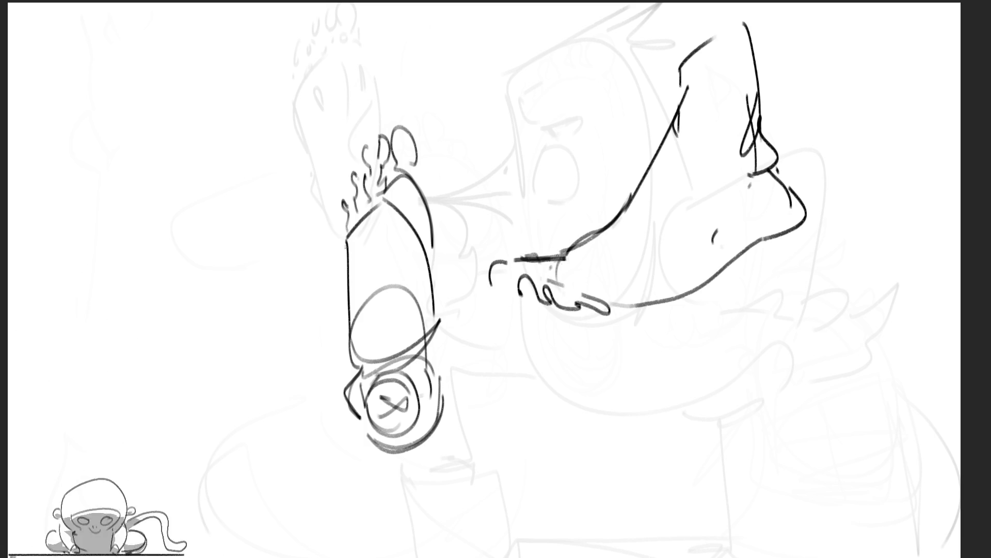
mouse_move(565, 252)
left_mouse_down()
mouse_move(532, 262)
mouse_move(627, 198)
left_mouse_up()
mouse_move(555, 274)
left_mouse_down()
mouse_move(597, 285)
mouse_move(615, 220)
left_mouse_up()
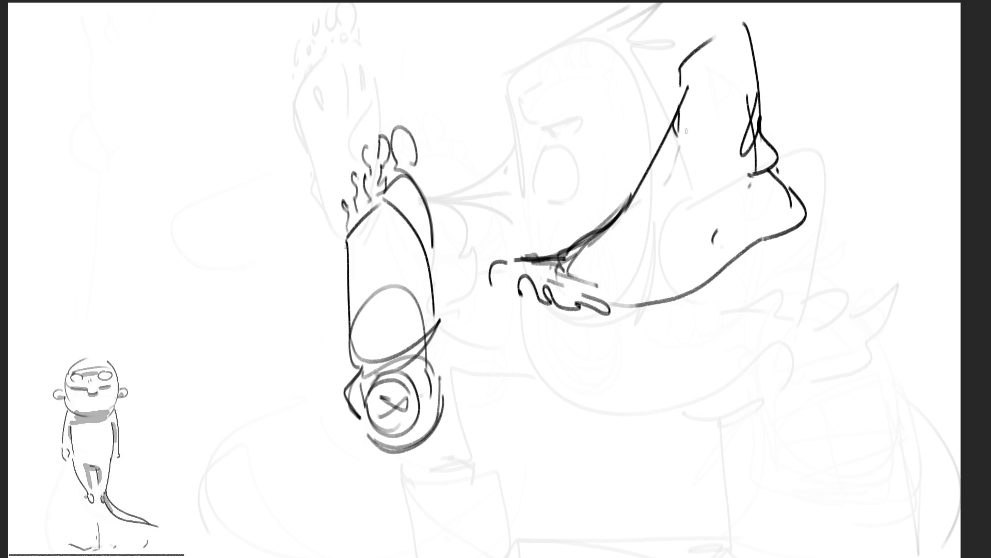
Add the tendon line and instep shading, and refine the heel and sole contour
left_click_drag(686, 113, 681, 175)
left_click_drag(612, 243, 682, 253)
left_click_drag(681, 253, 722, 202)
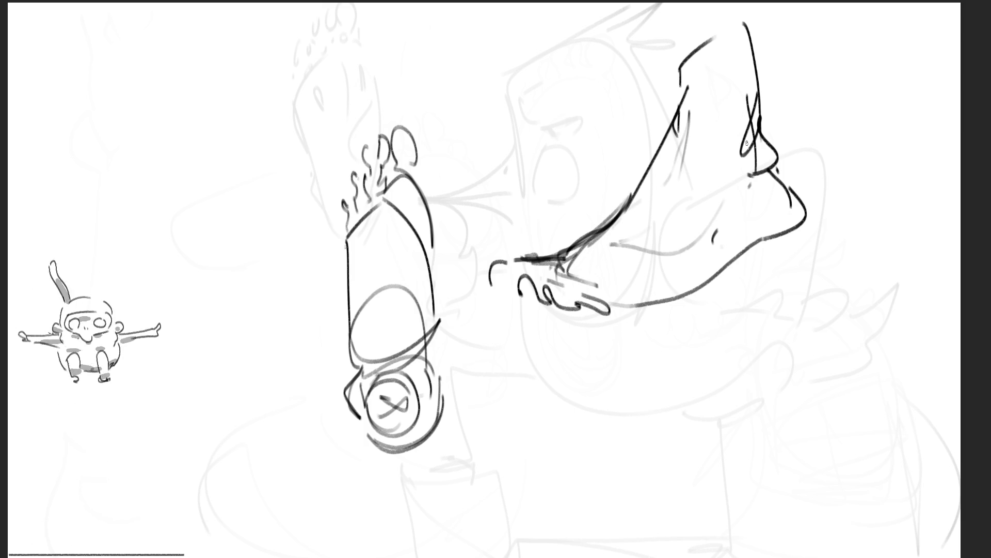
mouse_move(787, 181)
left_mouse_down()
mouse_move(796, 242)
mouse_move(743, 249)
mouse_move(690, 294)
left_mouse_up()
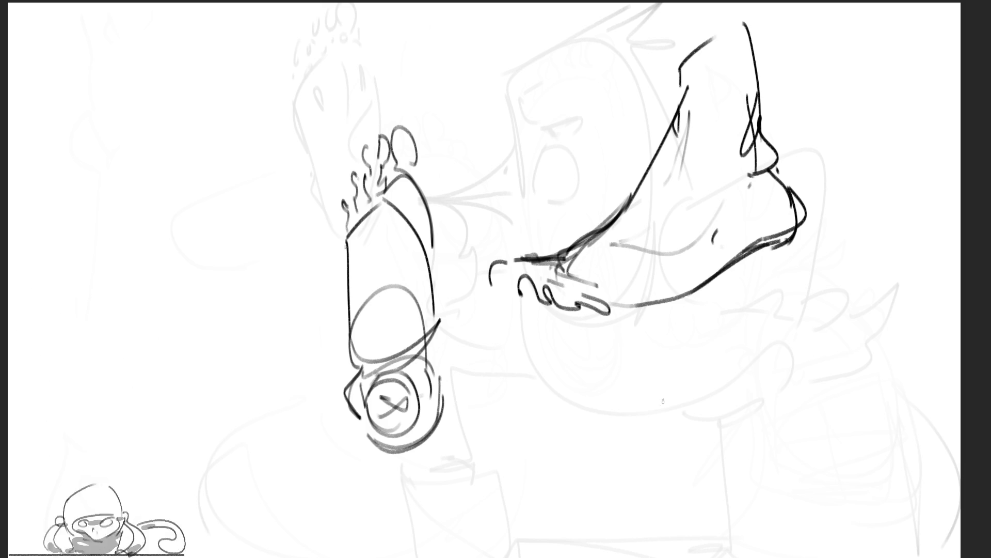
Draw the heel-view leg and lower foot below the side view, undoing and redrawing strokes
mouse_move(629, 395)
left_mouse_down()
mouse_move(640, 333)
mouse_move(725, 349)
mouse_move(722, 369)
left_mouse_up()
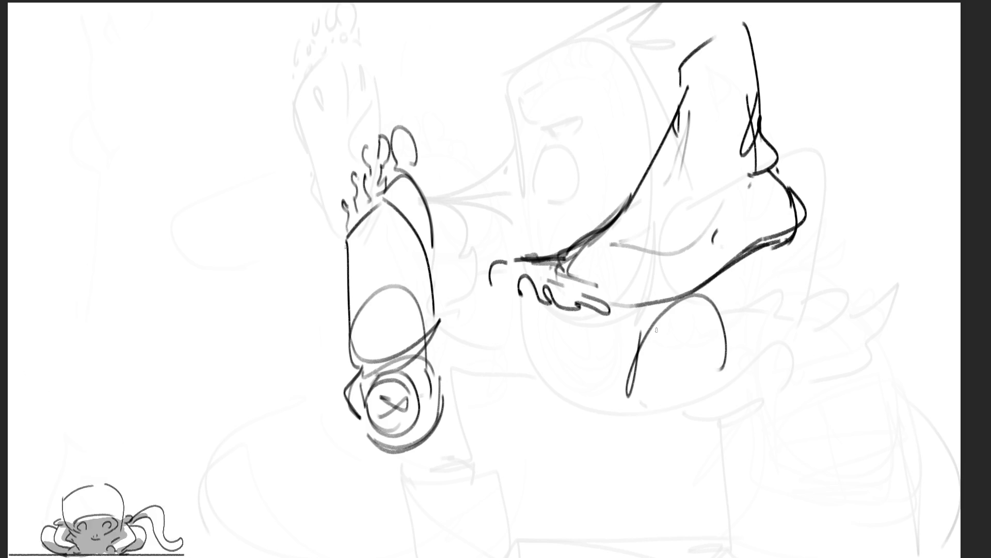
mouse_move(657, 330)
left_mouse_down()
mouse_move(652, 357)
mouse_move(681, 403)
mouse_move(636, 398)
mouse_move(634, 361)
mouse_move(594, 480)
mouse_move(688, 516)
mouse_move(669, 459)
mouse_move(703, 418)
mouse_move(737, 471)
mouse_move(692, 478)
mouse_move(666, 434)
mouse_move(723, 389)
mouse_move(839, 354)
mouse_move(834, 465)
mouse_move(692, 510)
left_mouse_up()
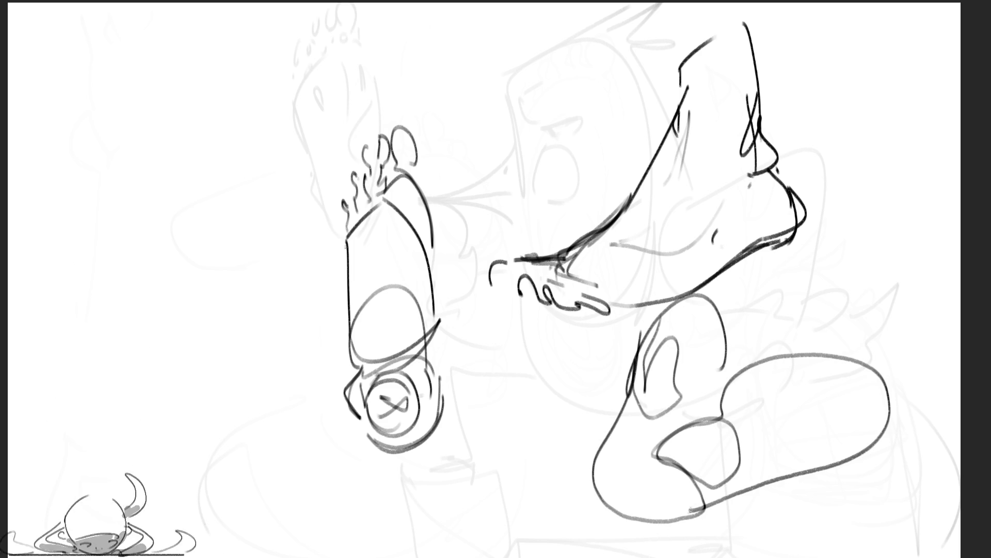
key("ctrl+z")
key("ctrl+z")
key("ctrl+z")
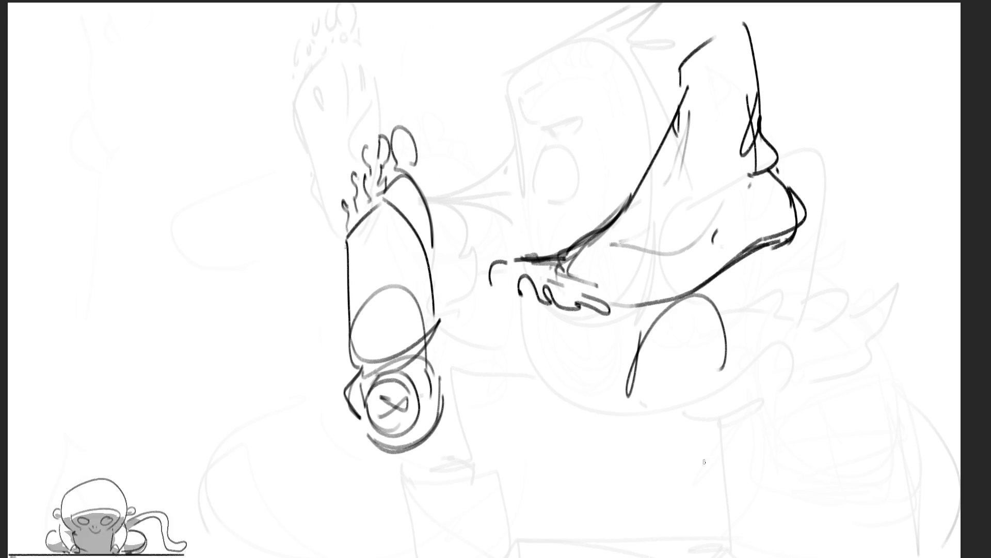
mouse_move(624, 412)
left_mouse_down()
mouse_move(592, 458)
mouse_move(671, 481)
mouse_move(719, 435)
mouse_move(717, 504)
mouse_move(763, 434)
mouse_move(859, 395)
mouse_move(725, 496)
mouse_move(650, 514)
mouse_move(785, 492)
mouse_move(803, 368)
mouse_move(723, 454)
mouse_move(725, 382)
mouse_move(713, 361)
mouse_move(681, 351)
mouse_move(640, 382)
mouse_move(636, 408)
left_mouse_up()
mouse_move(669, 448)
left_mouse_down()
mouse_move(738, 414)
mouse_move(738, 430)
left_mouse_up()
mouse_move(672, 471)
left_mouse_down()
mouse_move(803, 368)
mouse_move(801, 449)
mouse_move(858, 438)
left_mouse_up()
key("ctrl+z")
key("ctrl+z")
key("ctrl+z")
Shape the lower foot's sole oval, then start a toe-length mark beside the sole study
mouse_move(700, 351)
left_mouse_down()
mouse_move(711, 361)
mouse_move(813, 368)
mouse_move(888, 345)
mouse_move(881, 438)
left_mouse_up()
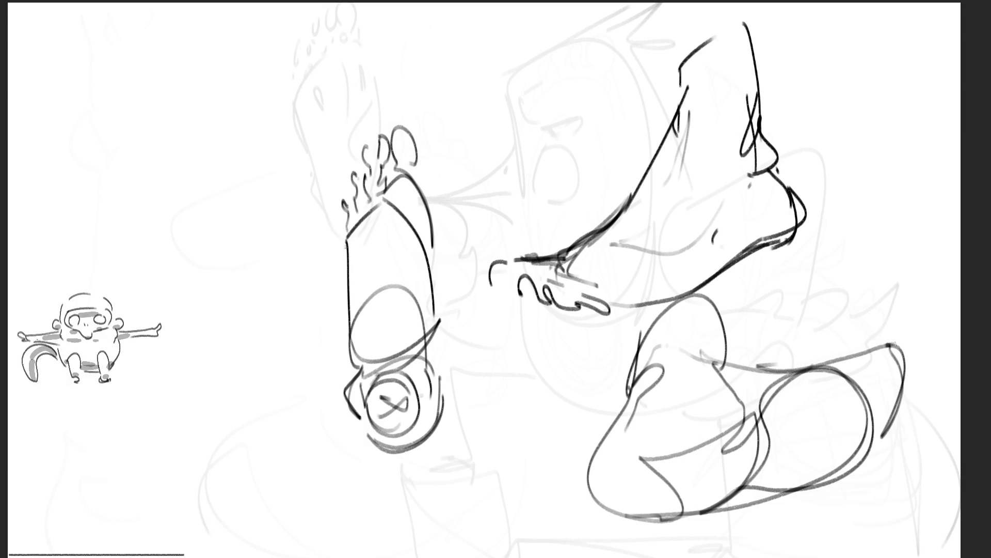
mouse_move(888, 345)
left_mouse_down()
mouse_move(919, 329)
mouse_move(903, 386)
mouse_move(891, 363)
mouse_move(852, 365)
mouse_move(880, 391)
mouse_move(905, 385)
mouse_move(911, 418)
mouse_move(893, 461)
left_mouse_up()
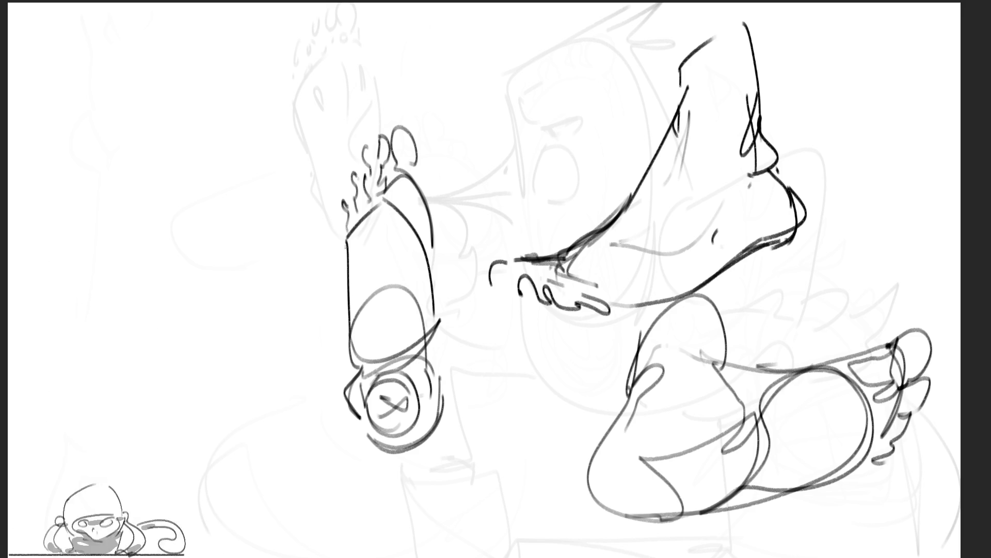
mouse_move(832, 362)
left_mouse_down()
mouse_move(806, 477)
mouse_move(851, 361)
mouse_move(872, 493)
left_mouse_up()
key("ctrl+z")
left_click_drag(855, 405, 842, 425)
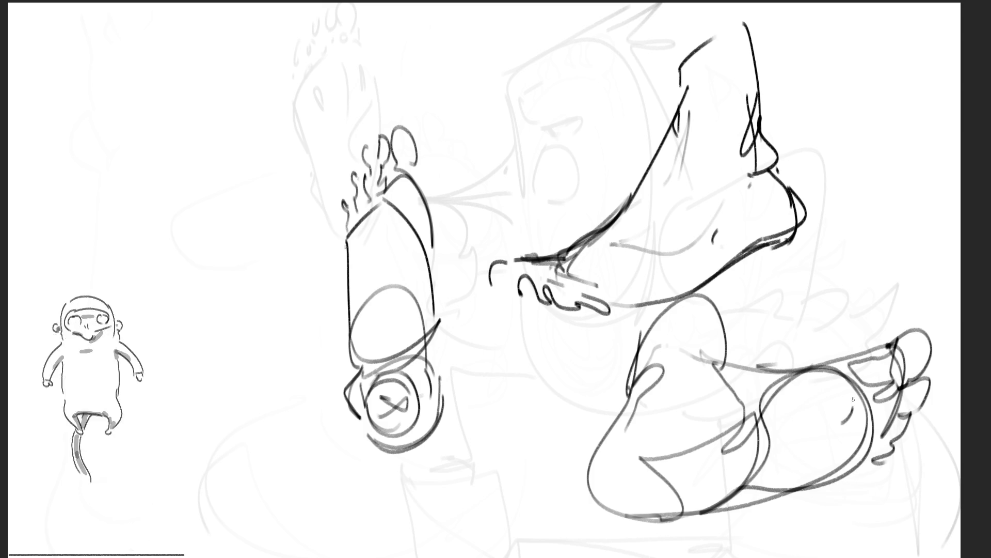
mouse_move(852, 373)
left_mouse_down()
mouse_move(784, 464)
mouse_move(759, 454)
left_mouse_up()
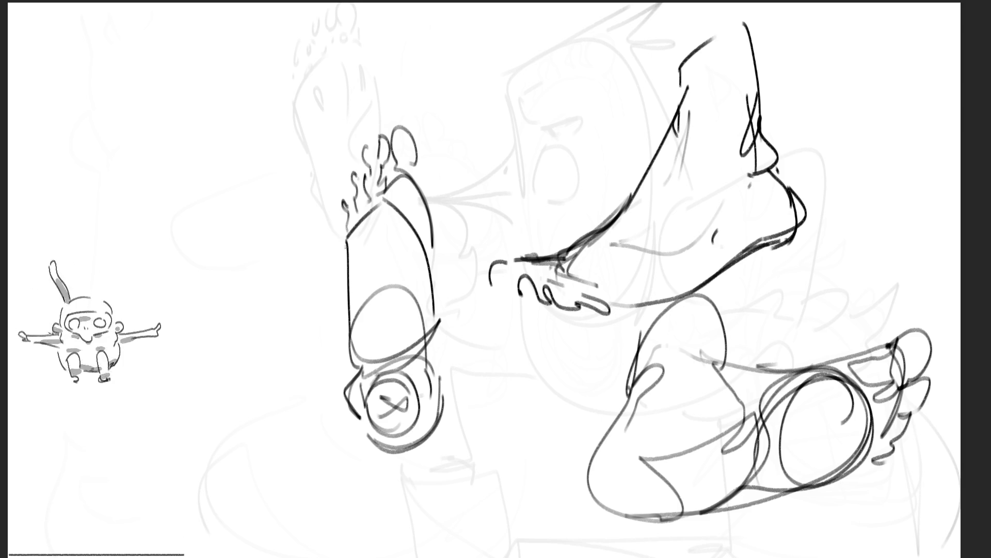
mouse_move(424, 126)
left_mouse_down()
mouse_move(472, 124)
mouse_move(459, 235)
left_mouse_up()
mouse_move(442, 238)
left_mouse_down()
mouse_move(477, 231)
mouse_move(461, 282)
mouse_move(470, 346)
left_mouse_up()
Extend the measuring line with ticks, add guide lines to the side view, and bracket the lower foot's toes
mouse_move(447, 348)
left_mouse_down()
mouse_move(493, 341)
mouse_move(473, 414)
mouse_move(496, 416)
left_mouse_up()
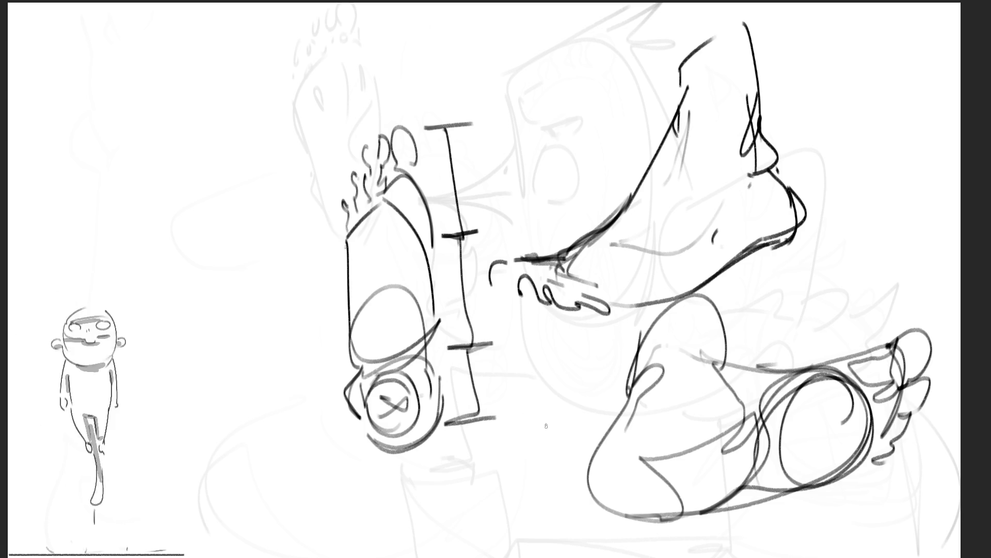
mouse_move(488, 244)
left_mouse_down()
mouse_move(602, 198)
mouse_move(483, 253)
mouse_move(604, 192)
mouse_move(681, 139)
mouse_move(609, 196)
left_mouse_up()
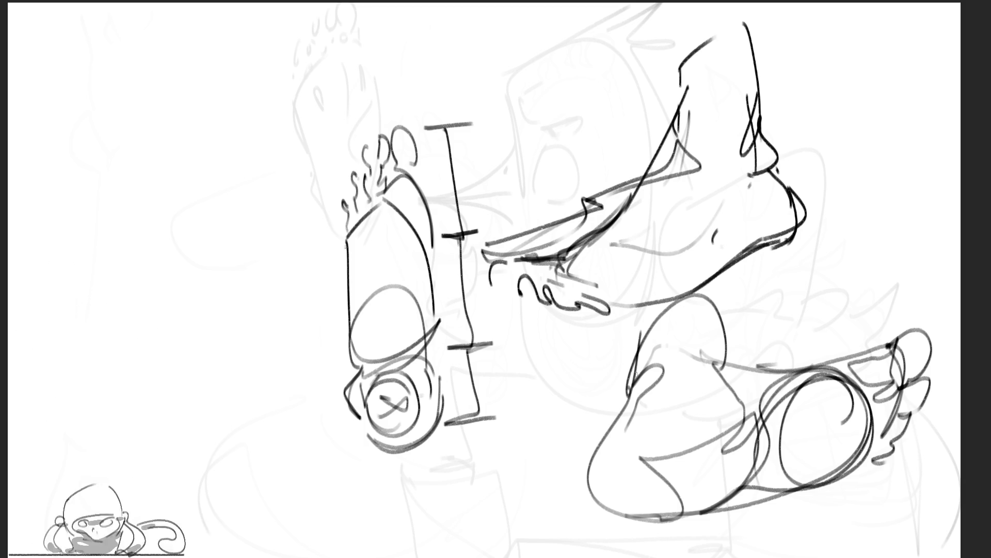
mouse_move(919, 308)
left_mouse_down()
mouse_move(843, 316)
mouse_move(898, 342)
mouse_move(928, 311)
left_mouse_up()
left_click_drag(847, 328, 620, 373)
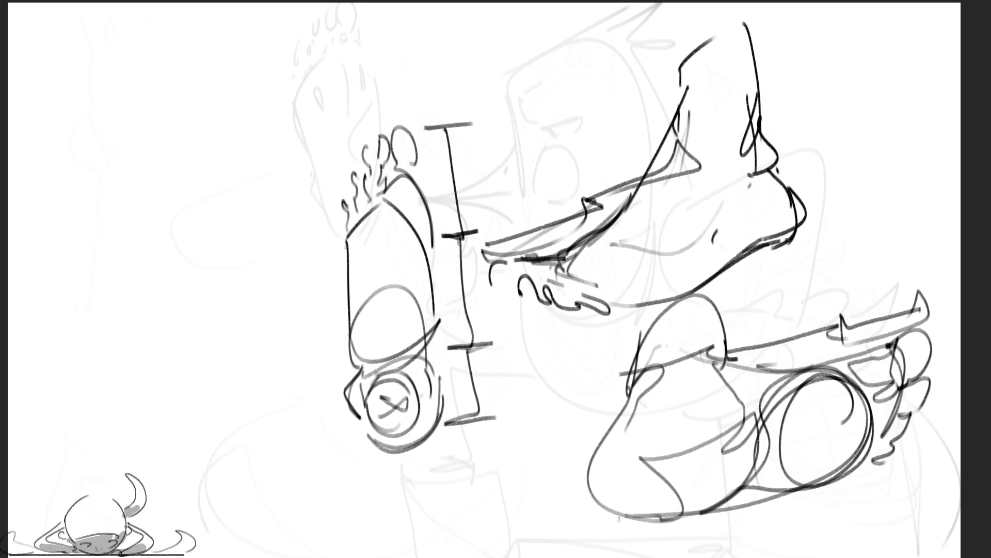
mouse_move(363, 433)
left_mouse_down()
mouse_move(438, 449)
mouse_move(439, 431)
mouse_move(505, 456)
left_mouse_up()
left_click_drag(471, 352, 486, 465)
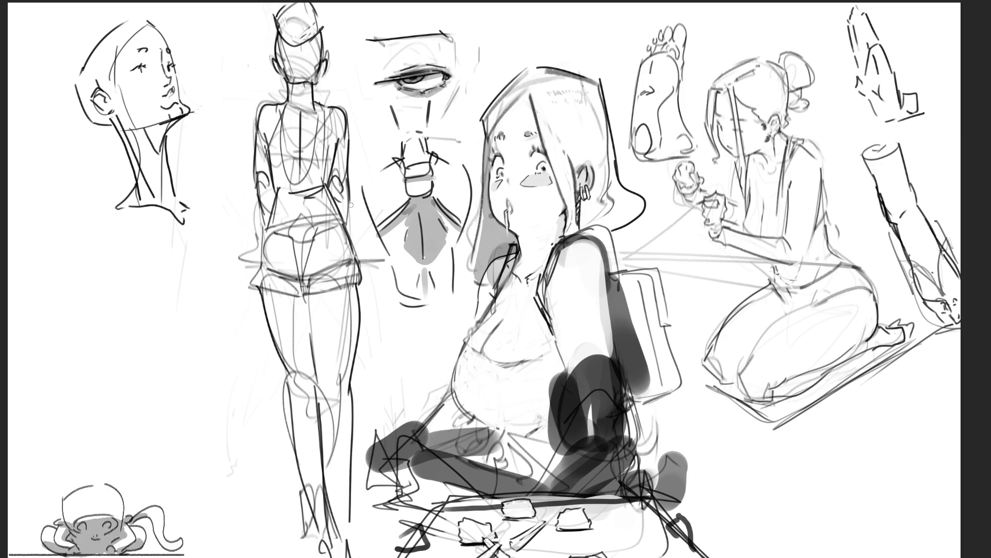
Hatch the standing figure's shorts darker along the waistband and lower hem
left_click_drag(266, 281, 344, 275)
mouse_move(271, 279)
left_mouse_down()
mouse_move(339, 273)
mouse_move(325, 265)
left_mouse_up()
mouse_move(288, 272)
left_mouse_down()
mouse_move(339, 262)
mouse_move(290, 269)
left_mouse_up()
mouse_move(296, 275)
left_mouse_down()
mouse_move(336, 267)
mouse_move(302, 281)
left_mouse_up()
mouse_move(294, 289)
left_mouse_down()
mouse_move(312, 281)
mouse_move(296, 279)
mouse_move(305, 294)
left_mouse_up()
left_click_drag(265, 302, 347, 294)
left_click_drag(260, 306, 285, 300)
left_click_drag(274, 305, 328, 293)
left_click_drag(310, 295, 334, 286)
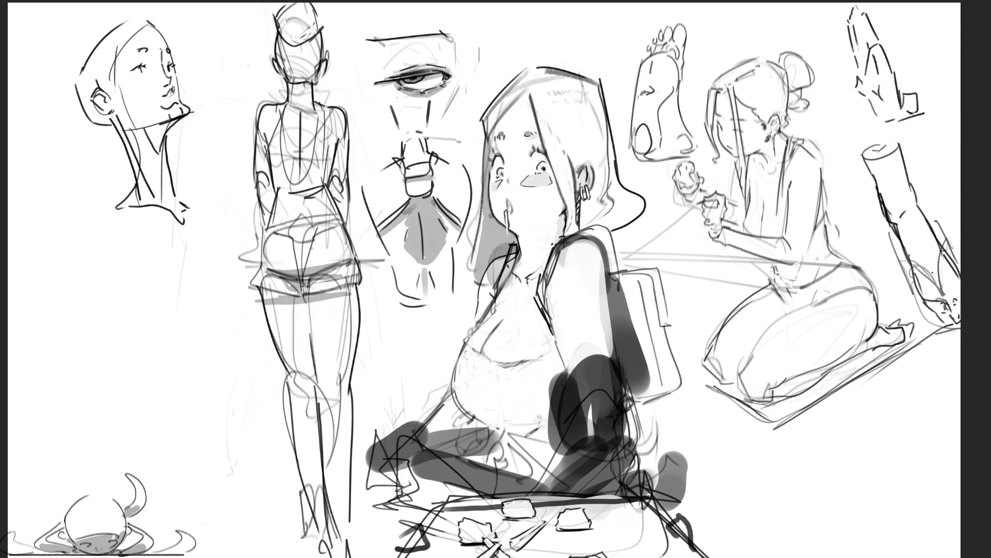